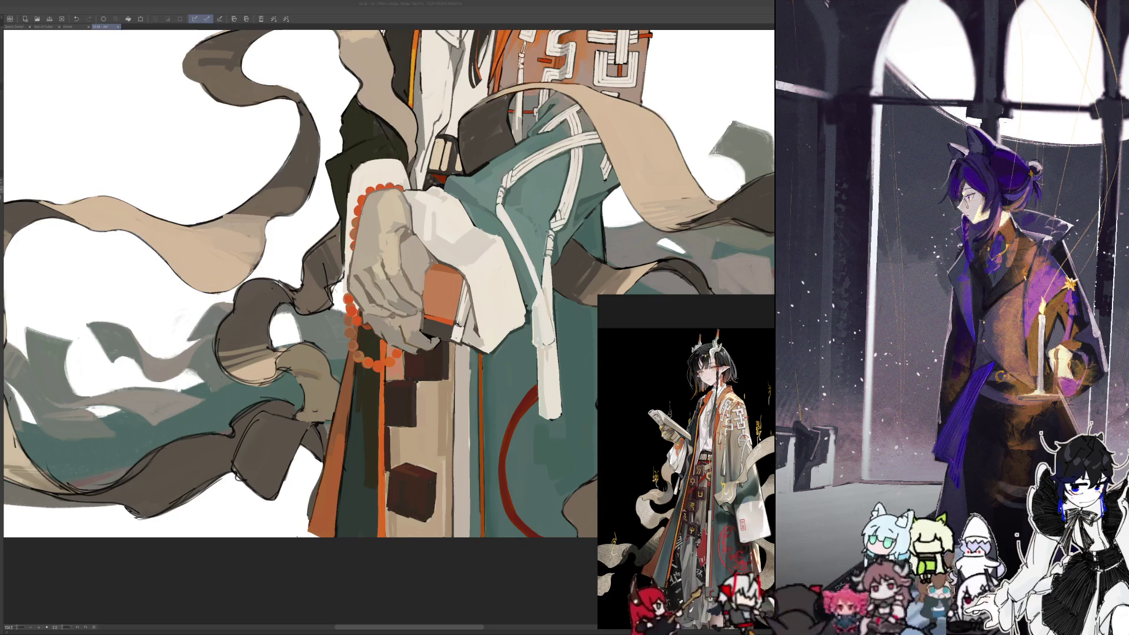
Toggle the mirrored canvas view several times to check the robed figure's proportions
key("h")
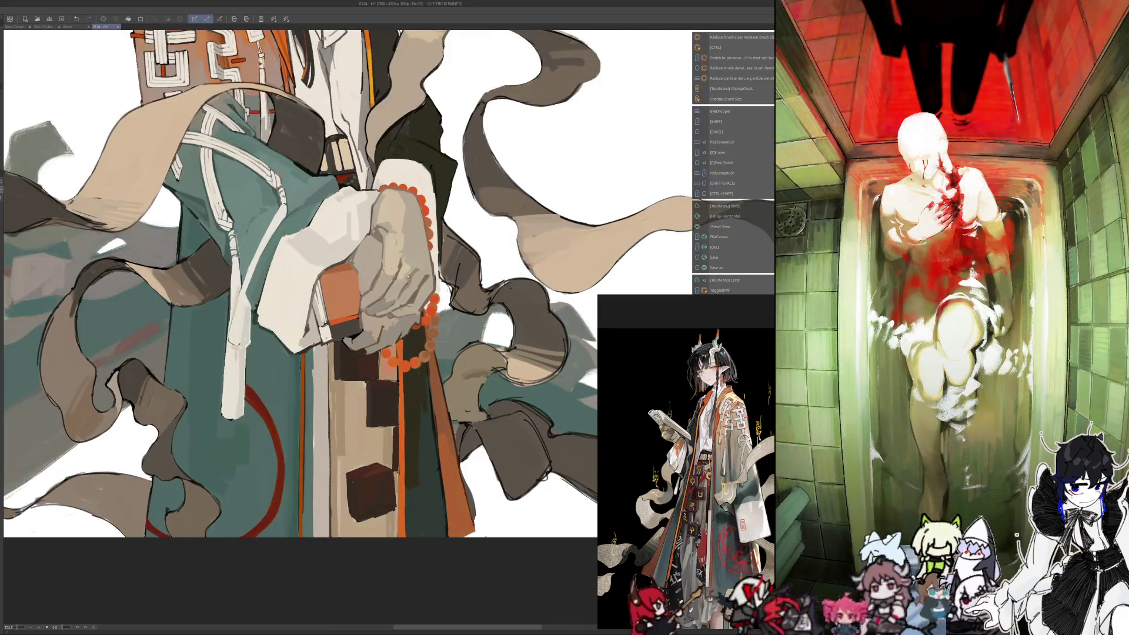
key("h")
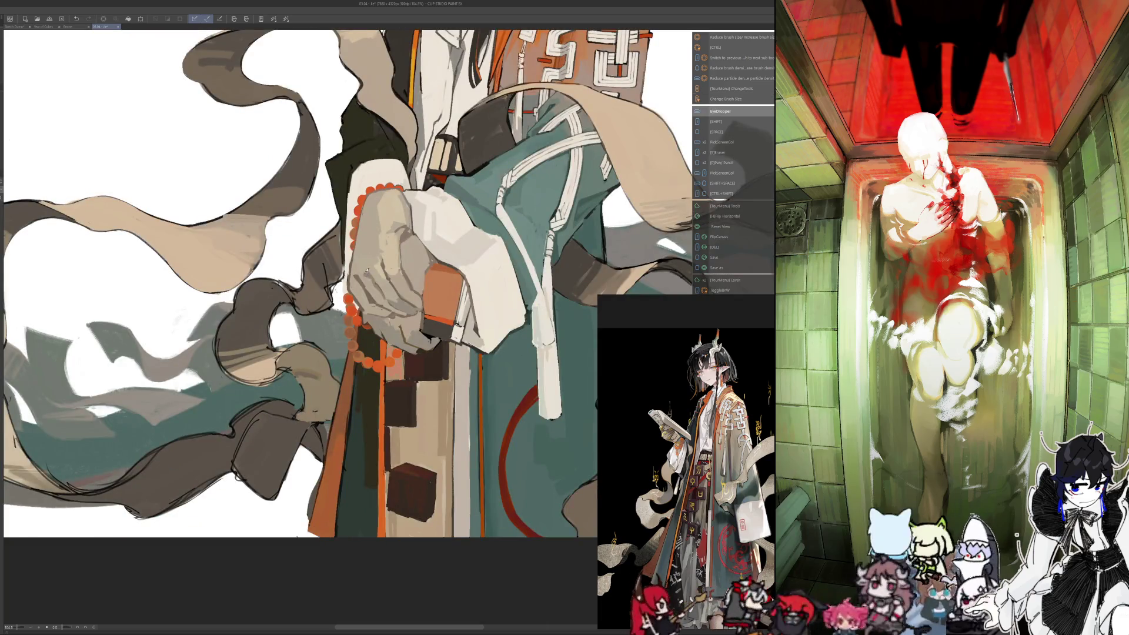
key("h")
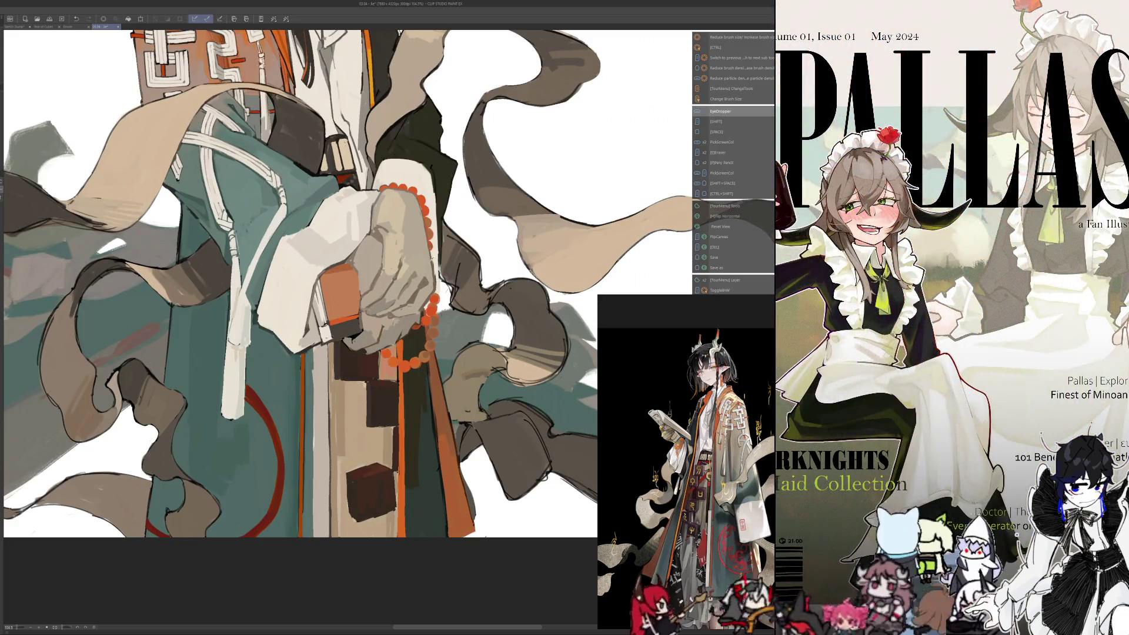
key("h")
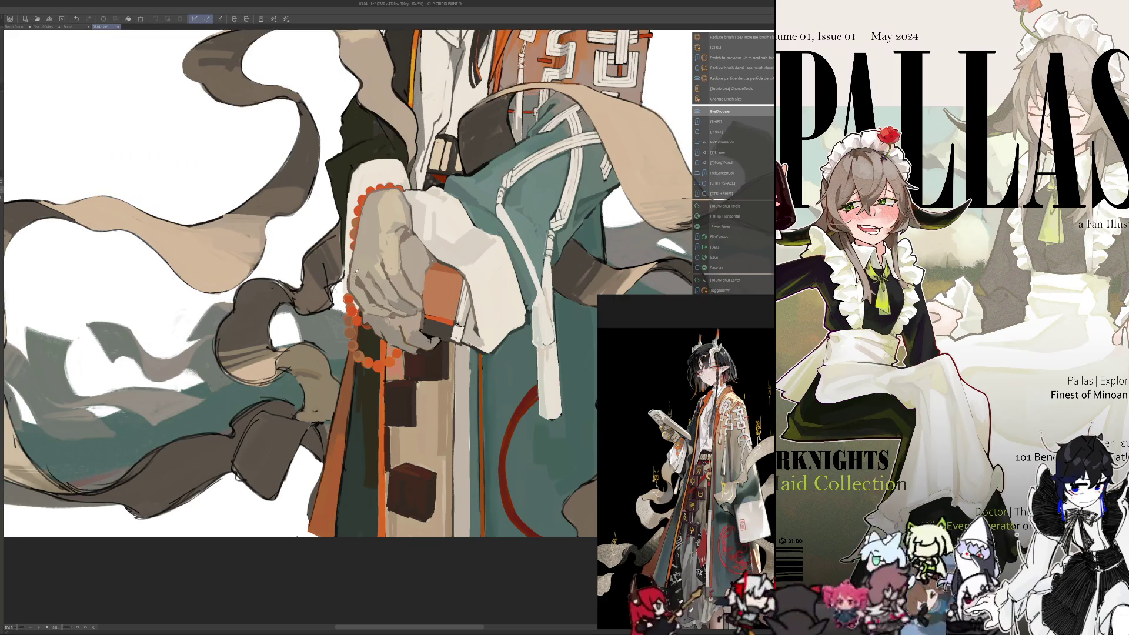
key("h")
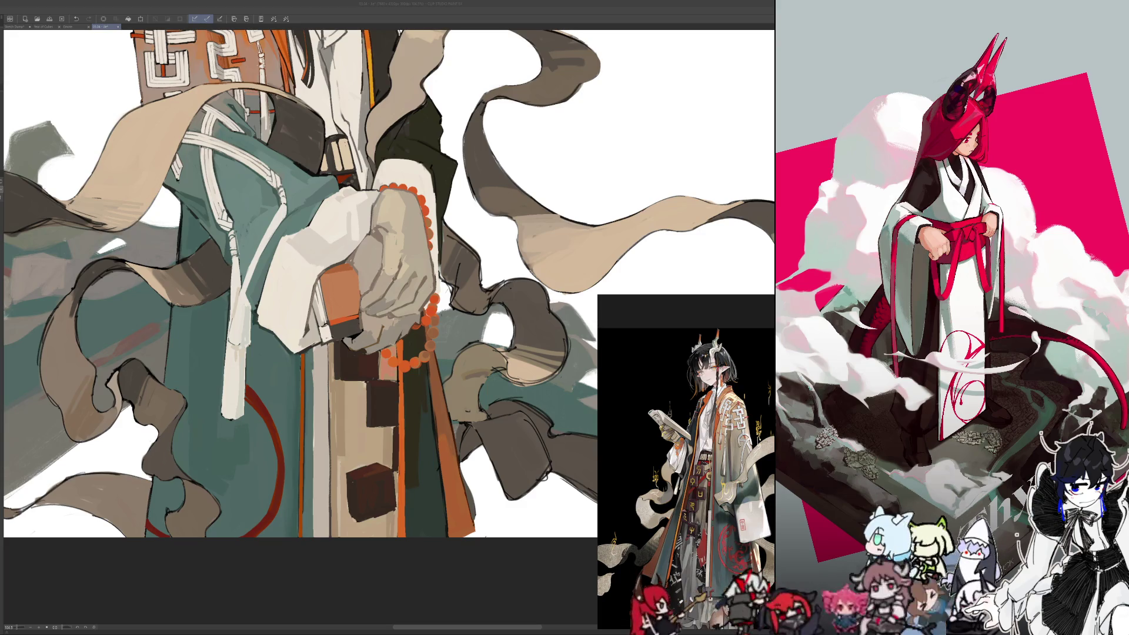
key("alt")
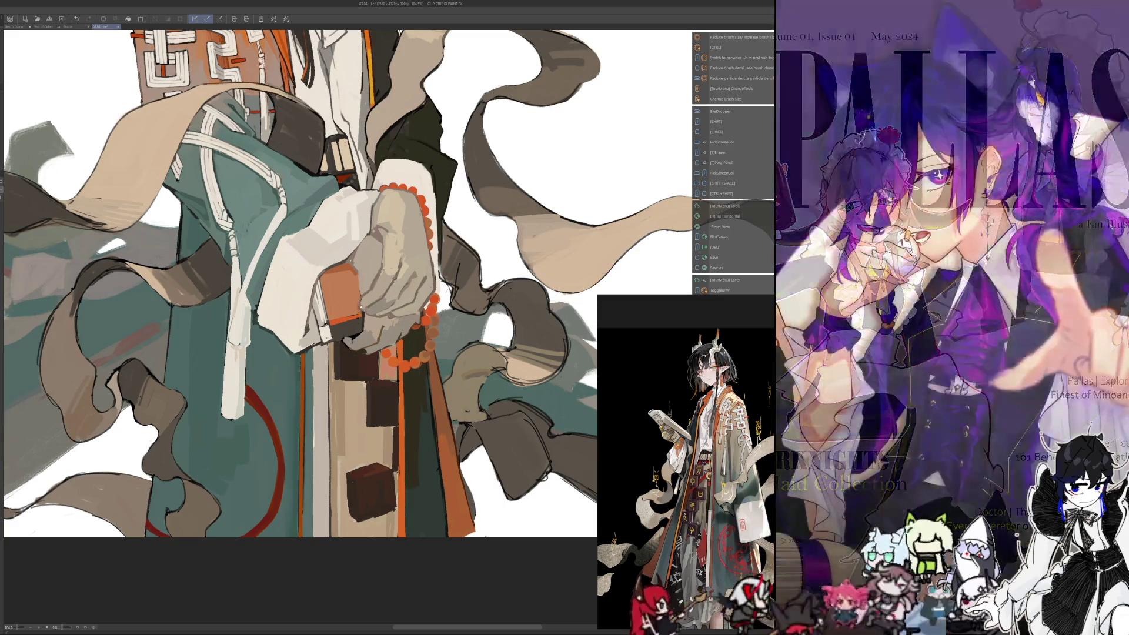
Paint a thin red cord hanging below the book, mirroring the view to check it
key("h")
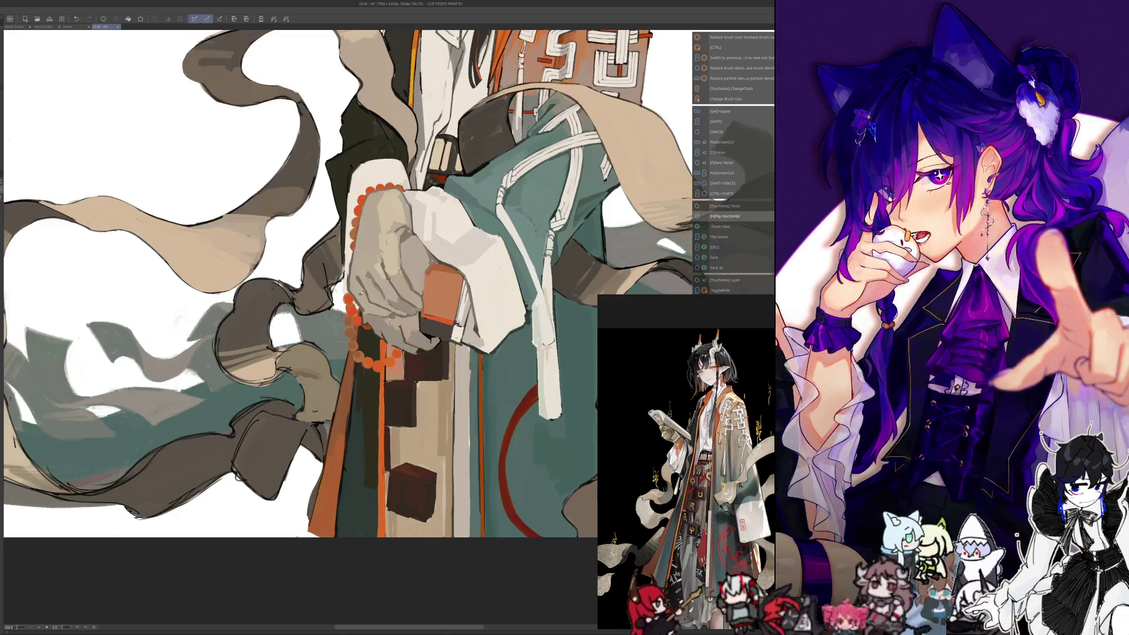
key("h")
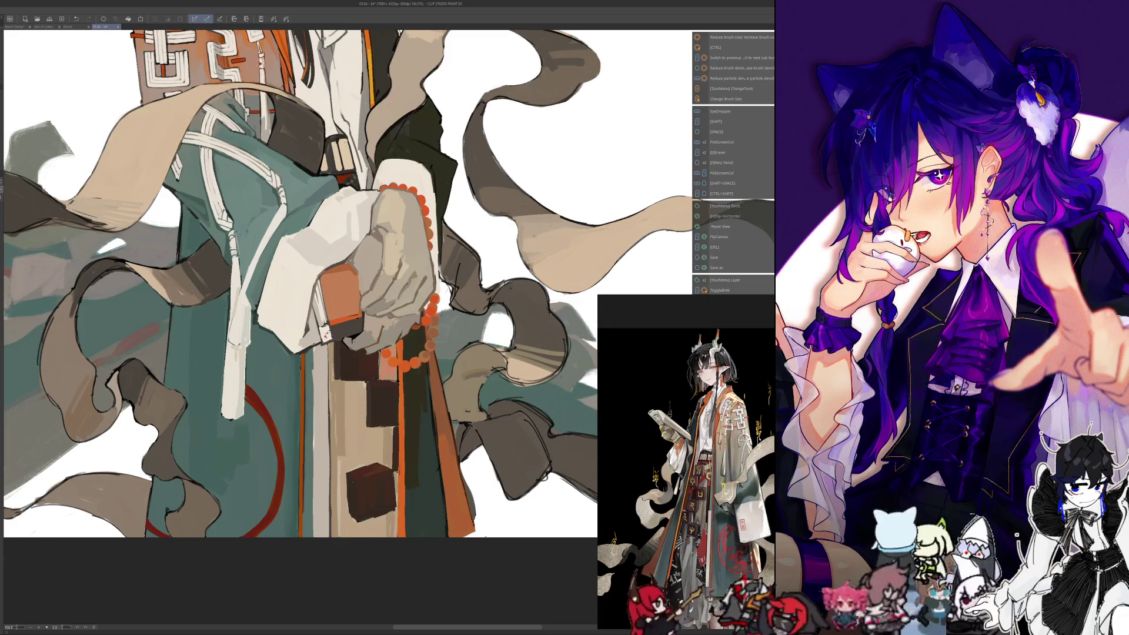
left_click_drag(324, 321, 324, 373)
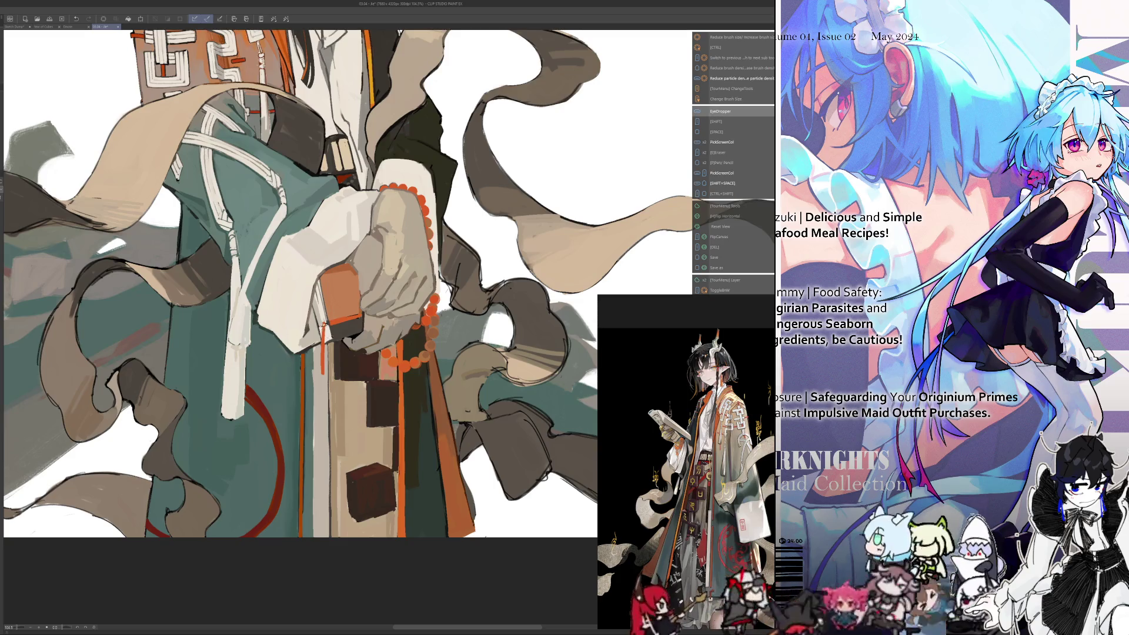
key("h")
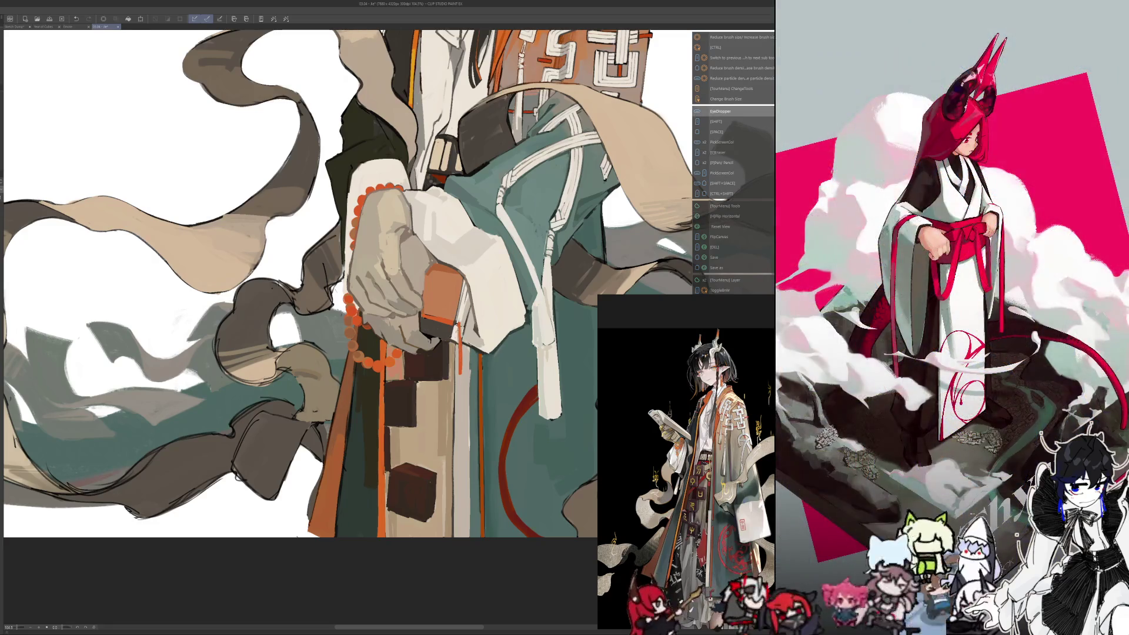
key("h")
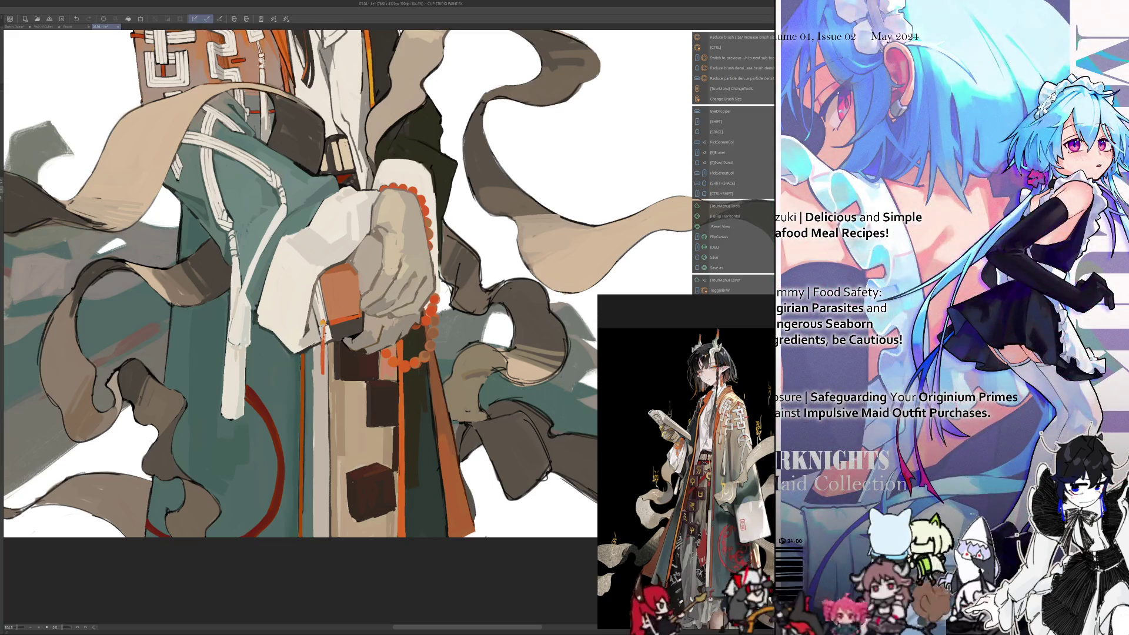
key("alt")
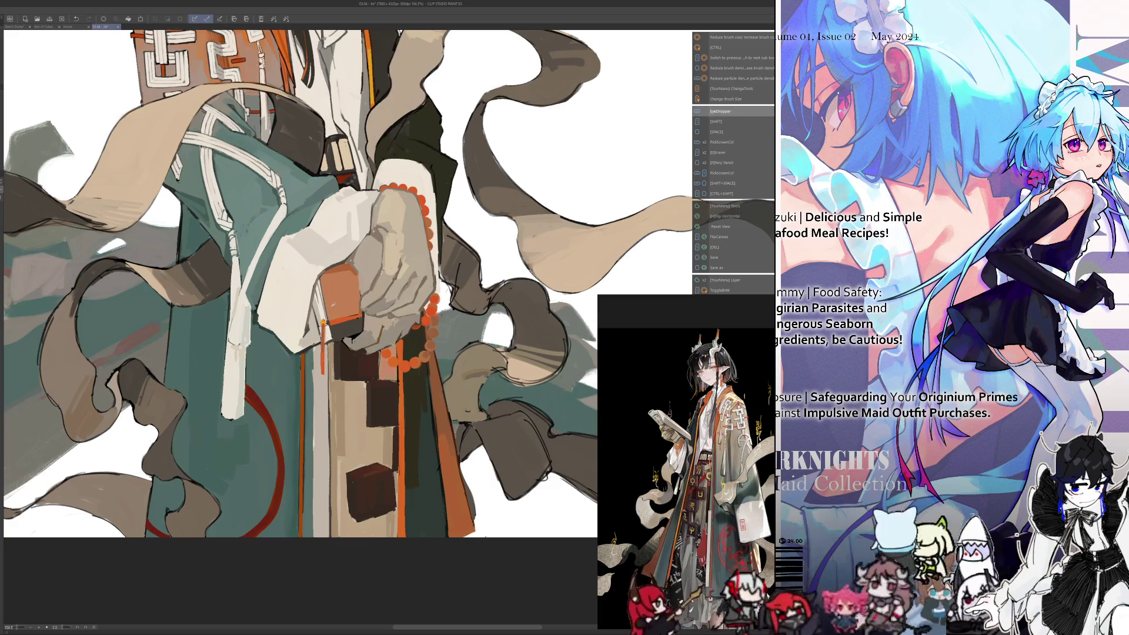
key("h")
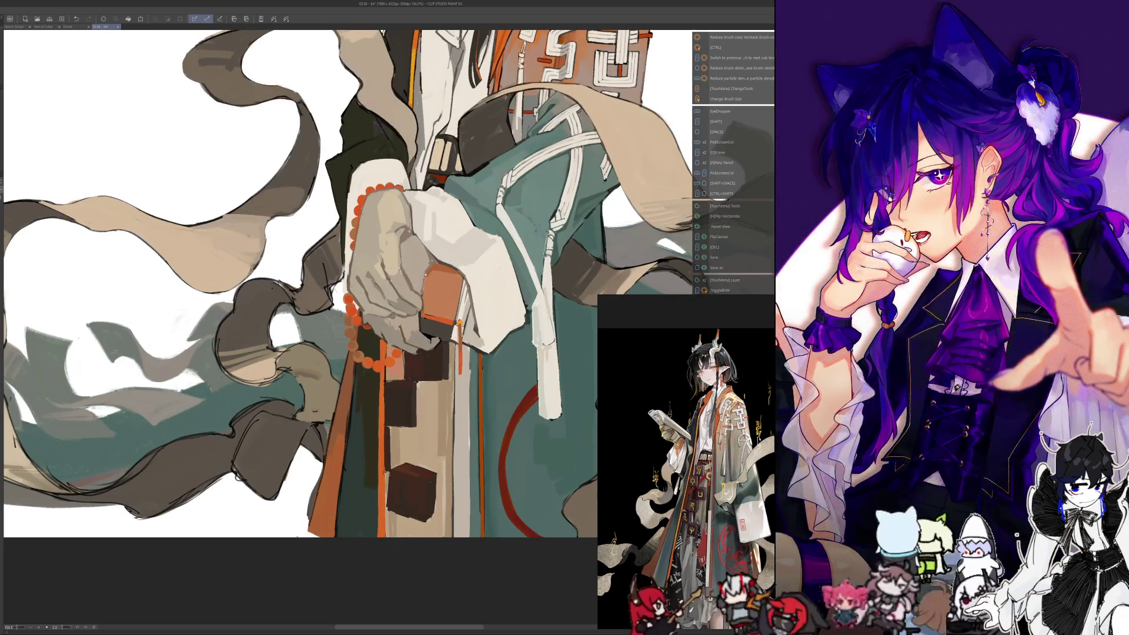
key("alt")
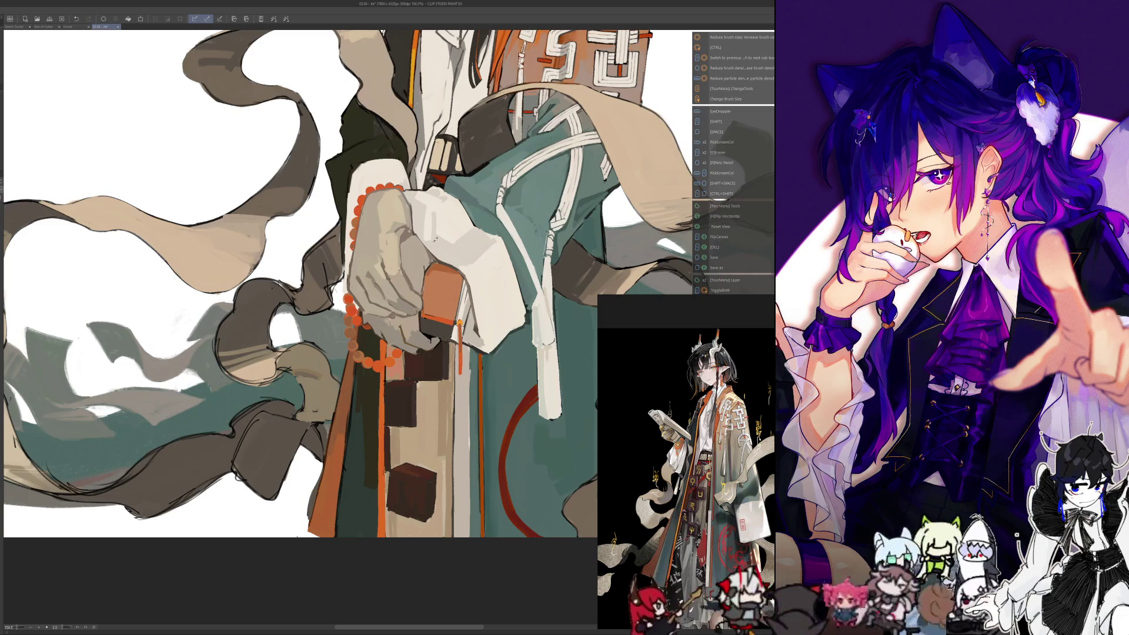
key("h")
scroll(300, 282, "down", 5)
scroll(300, 282, "up", 4)
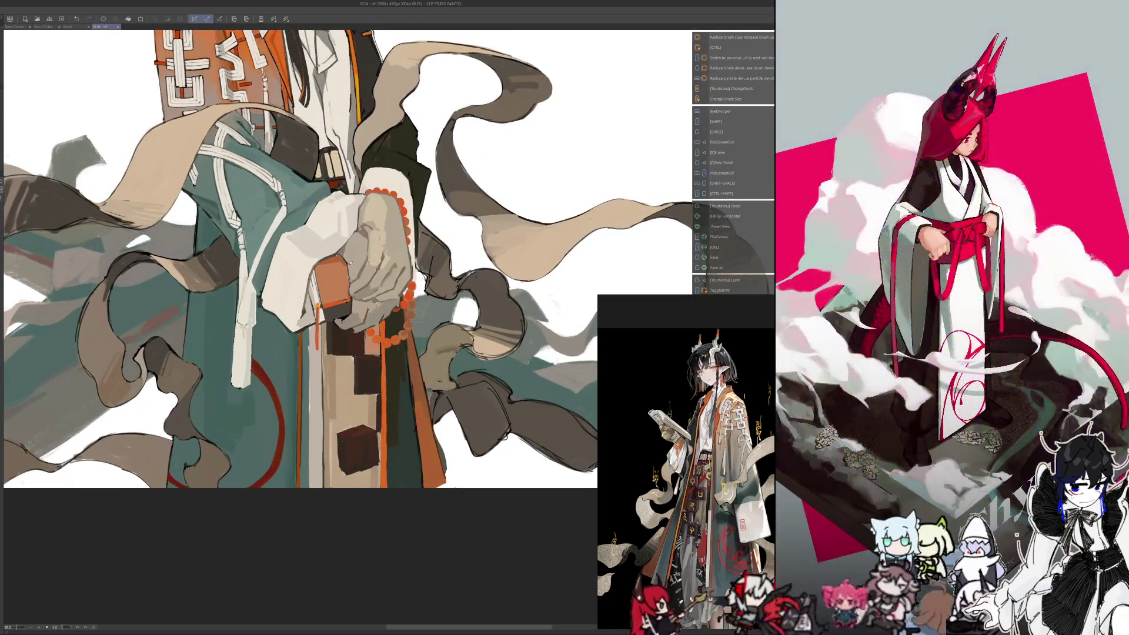
left_click_drag(300, 283, 319, 332)
key("alt")
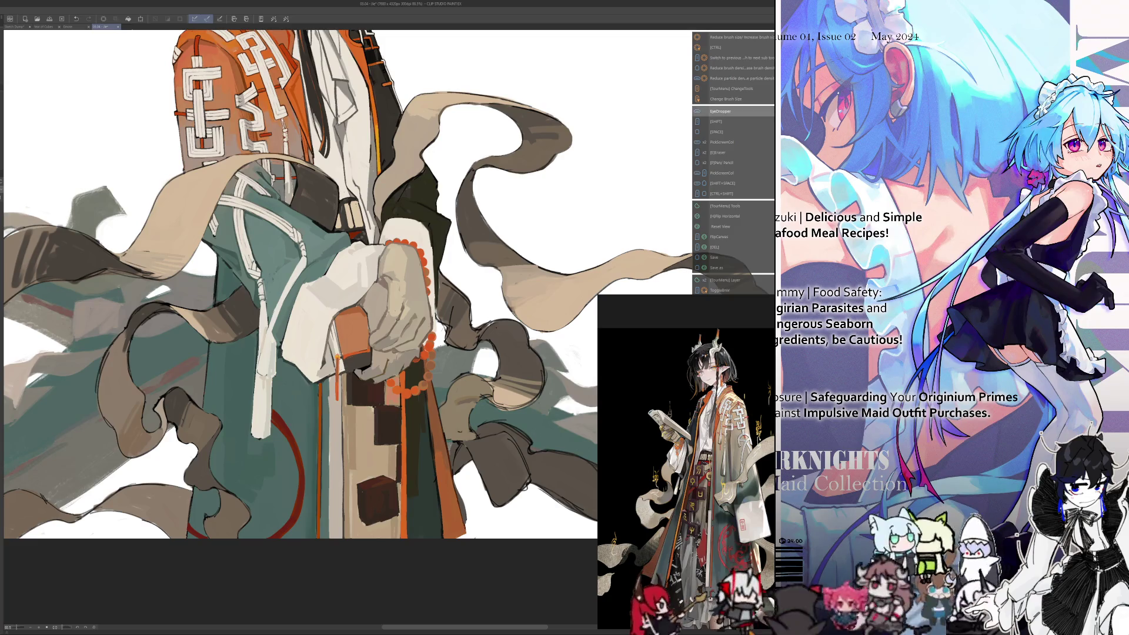
scroll(314, 363, "down", 1)
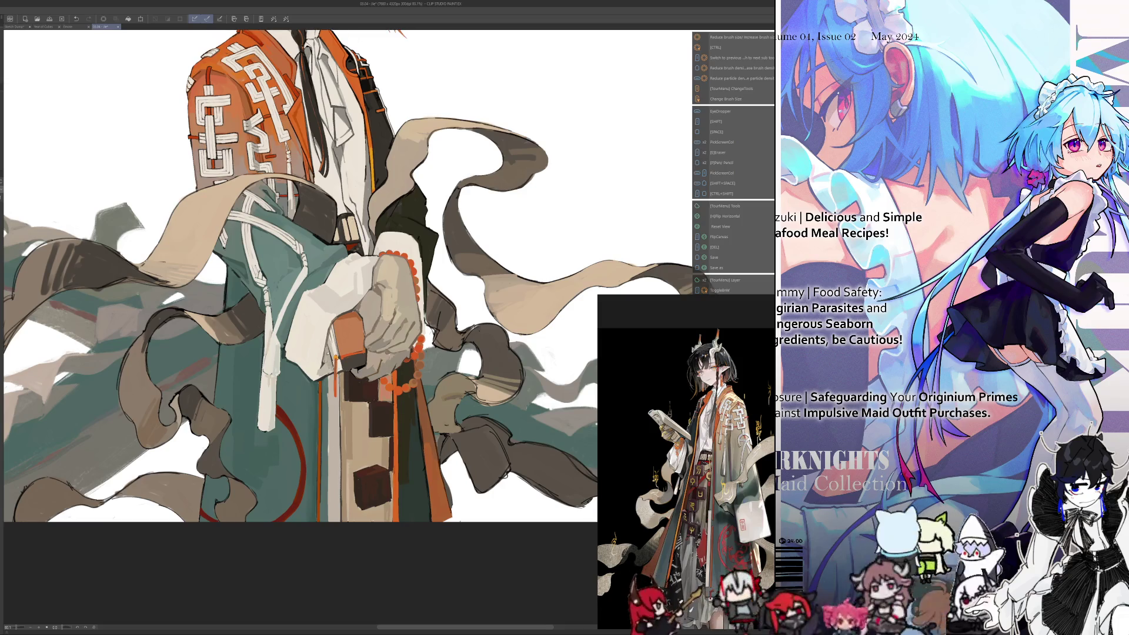
key("alt")
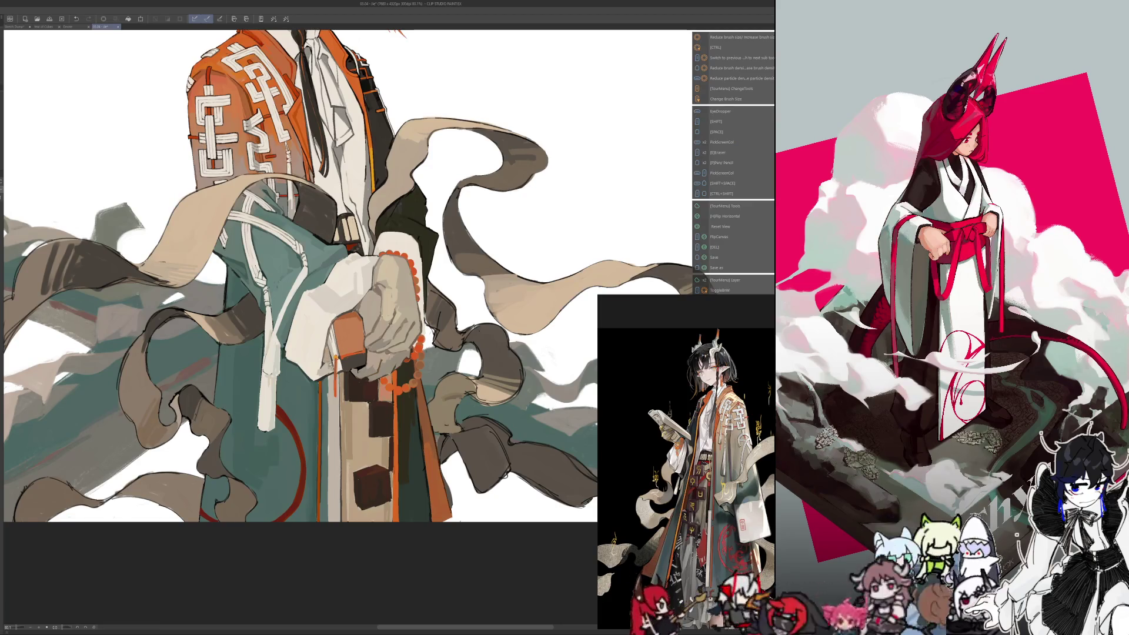
key("alt")
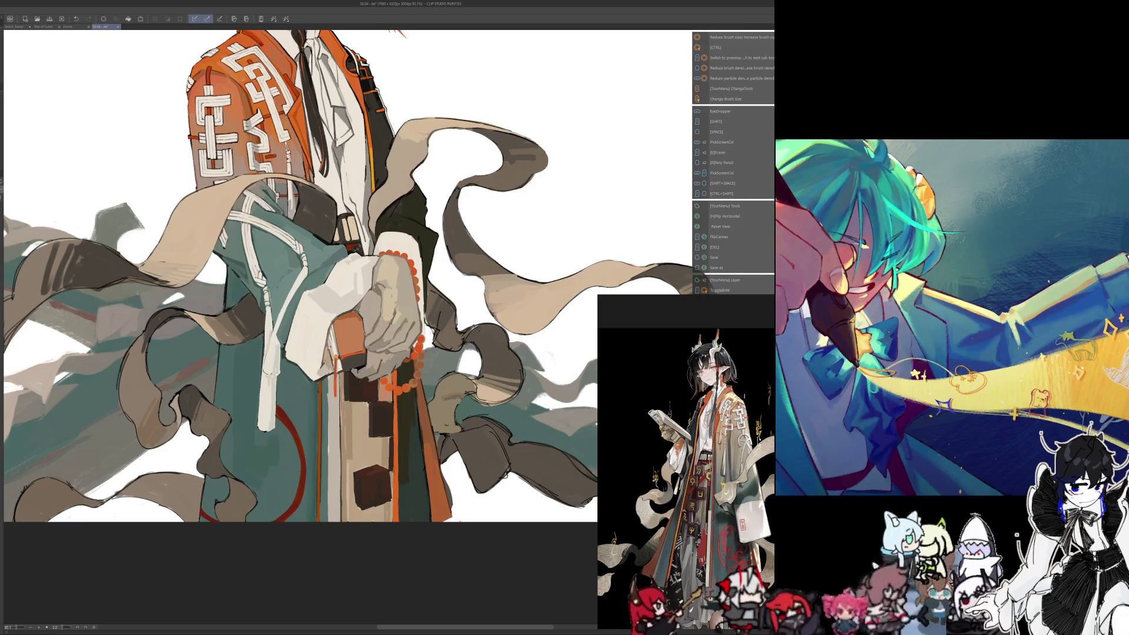
key("alt")
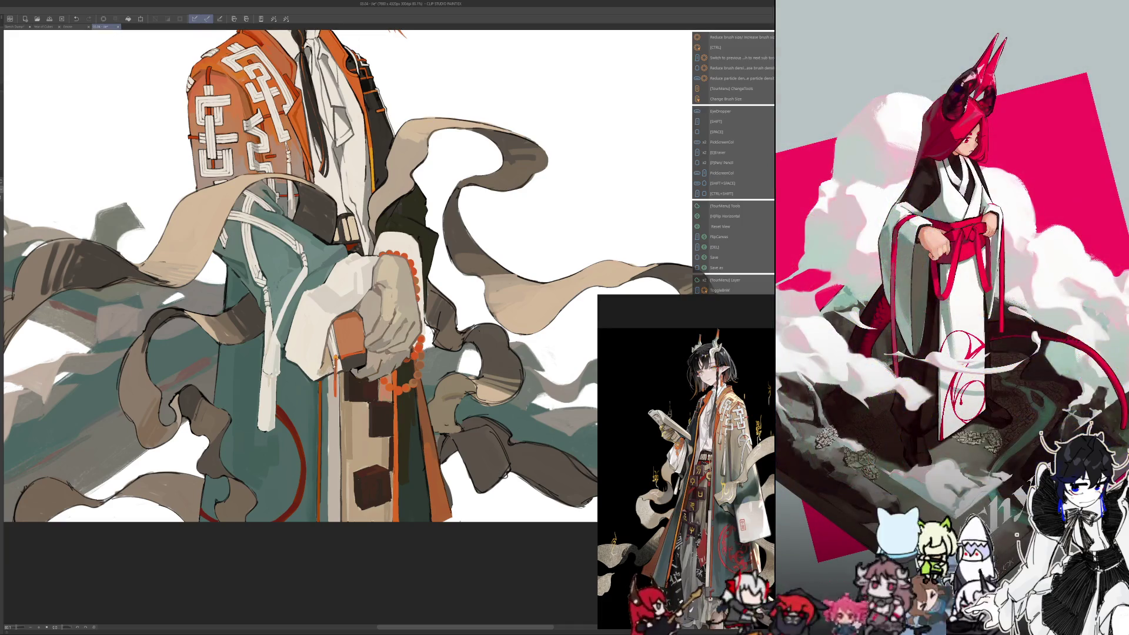
key("alt")
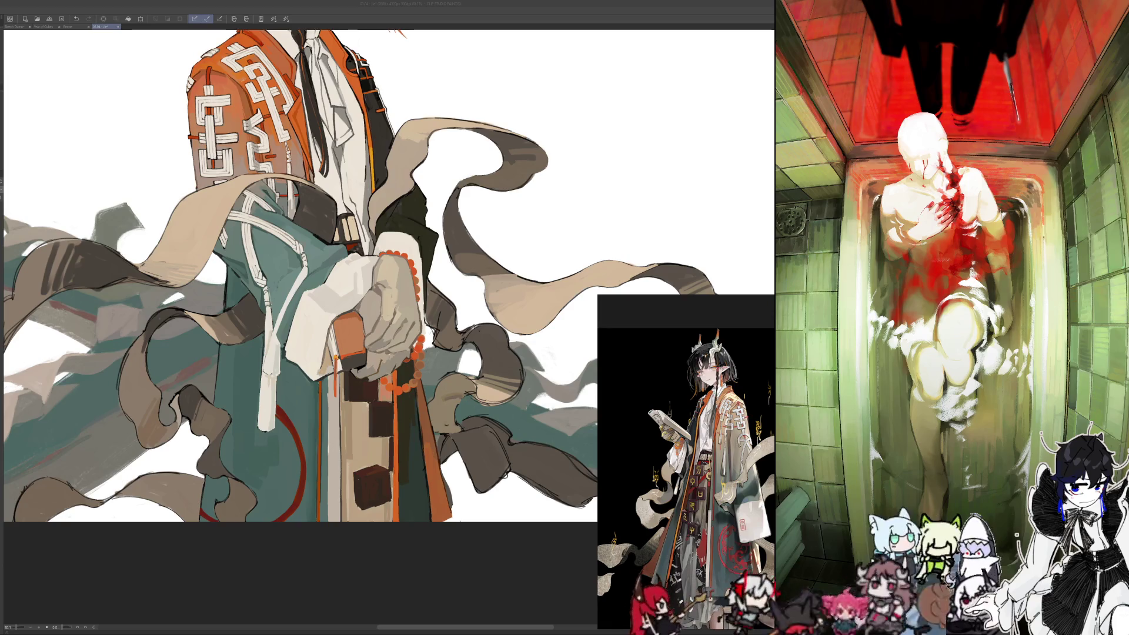
scroll(300, 312, "up", 1)
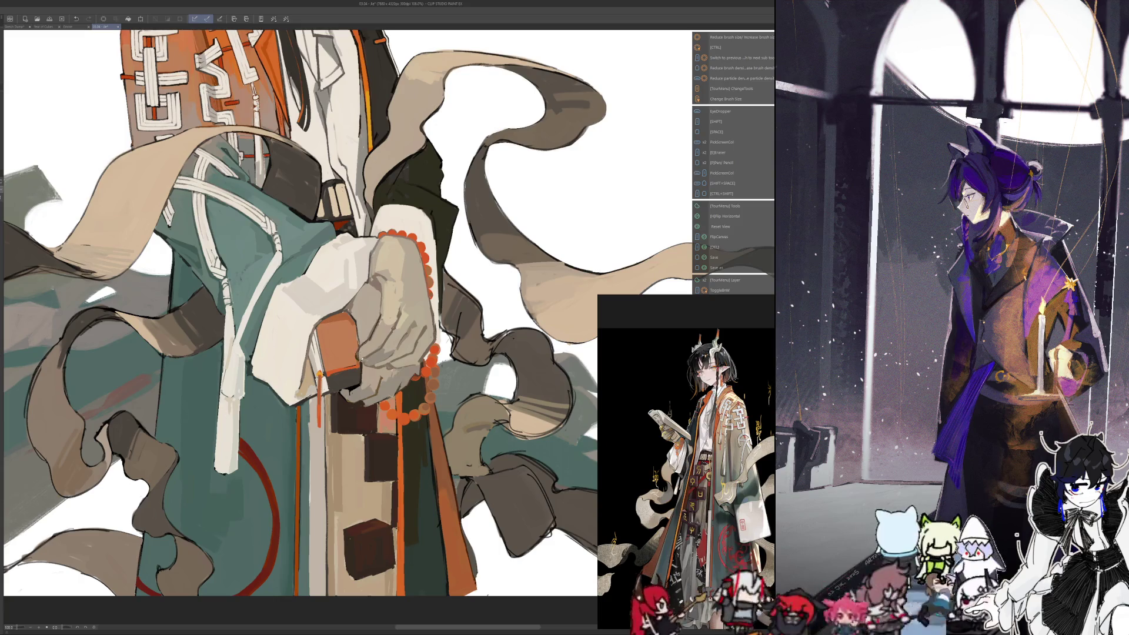
key("alt")
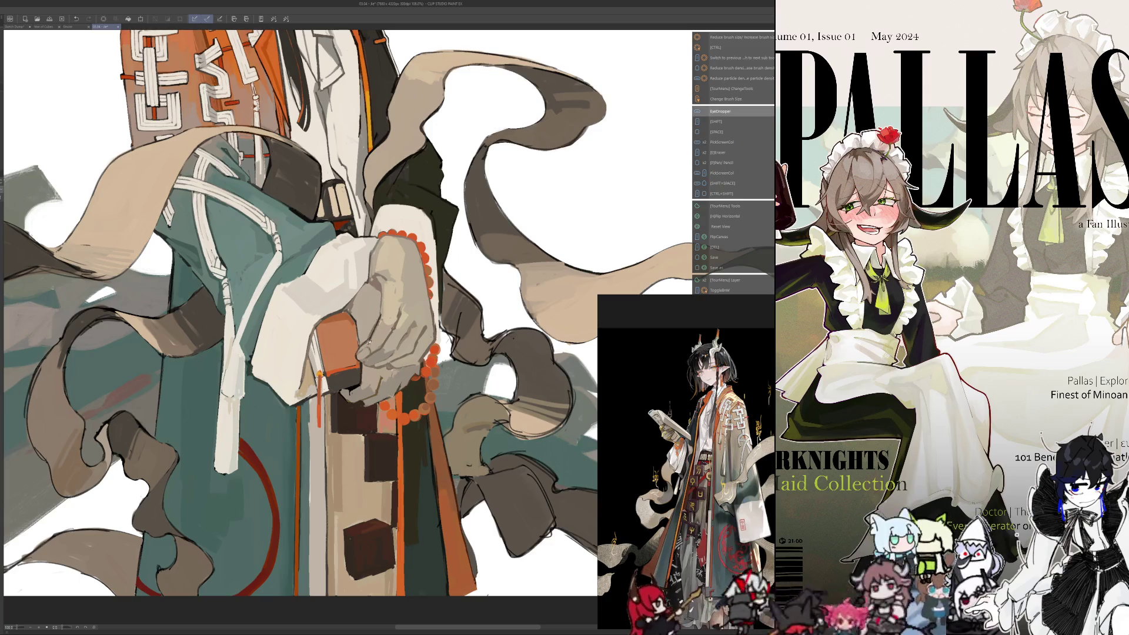
key("h")
key("i")
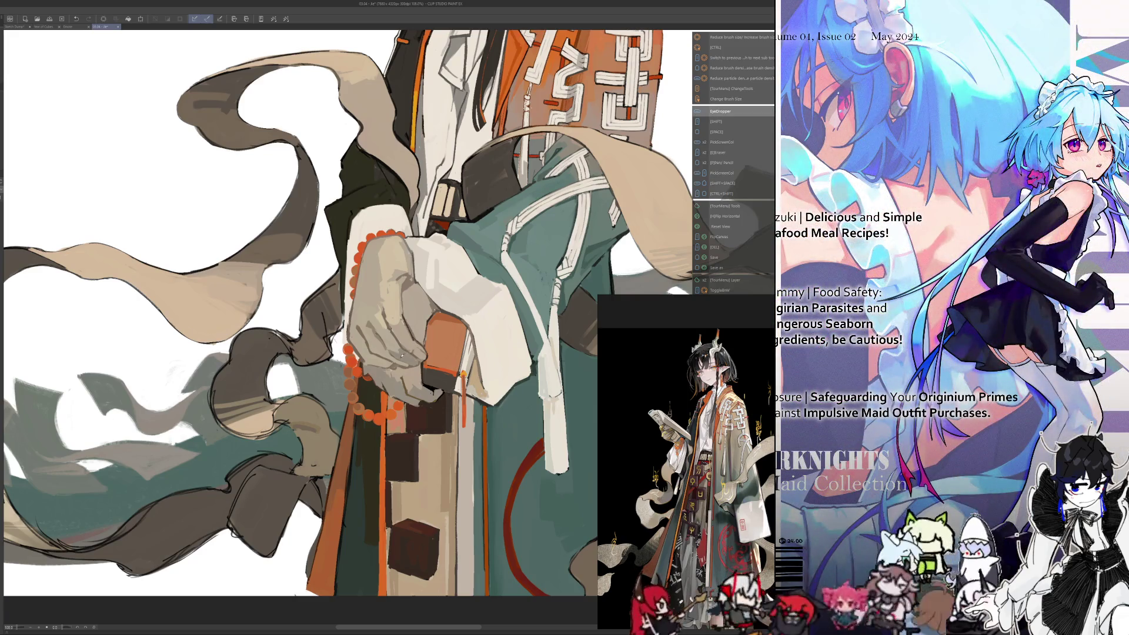
key("i")
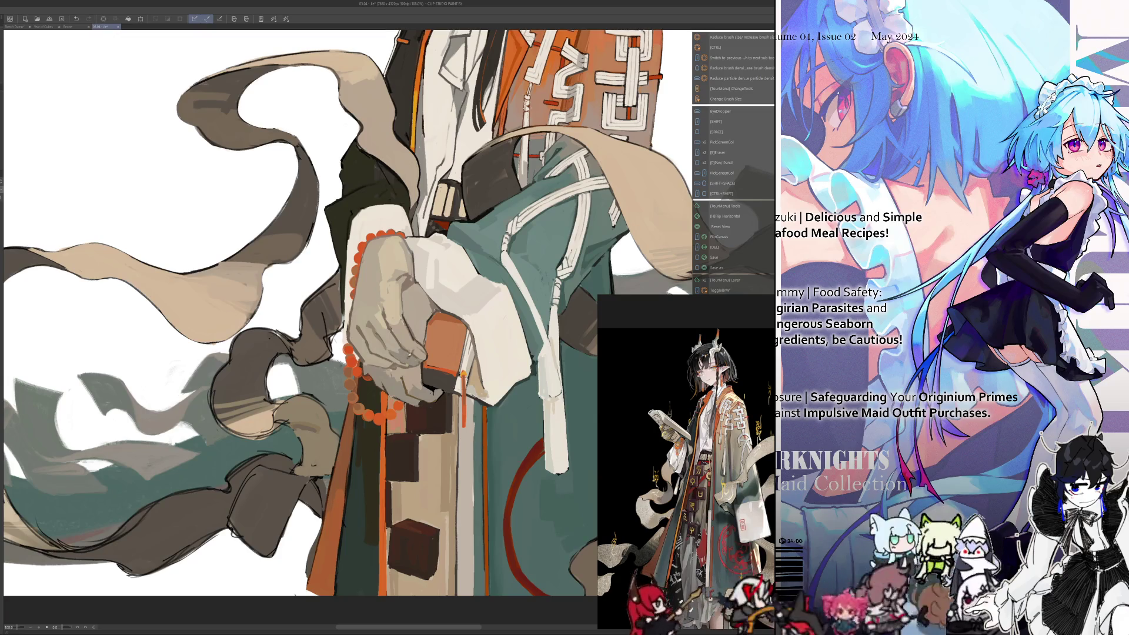
key("h")
key("i")
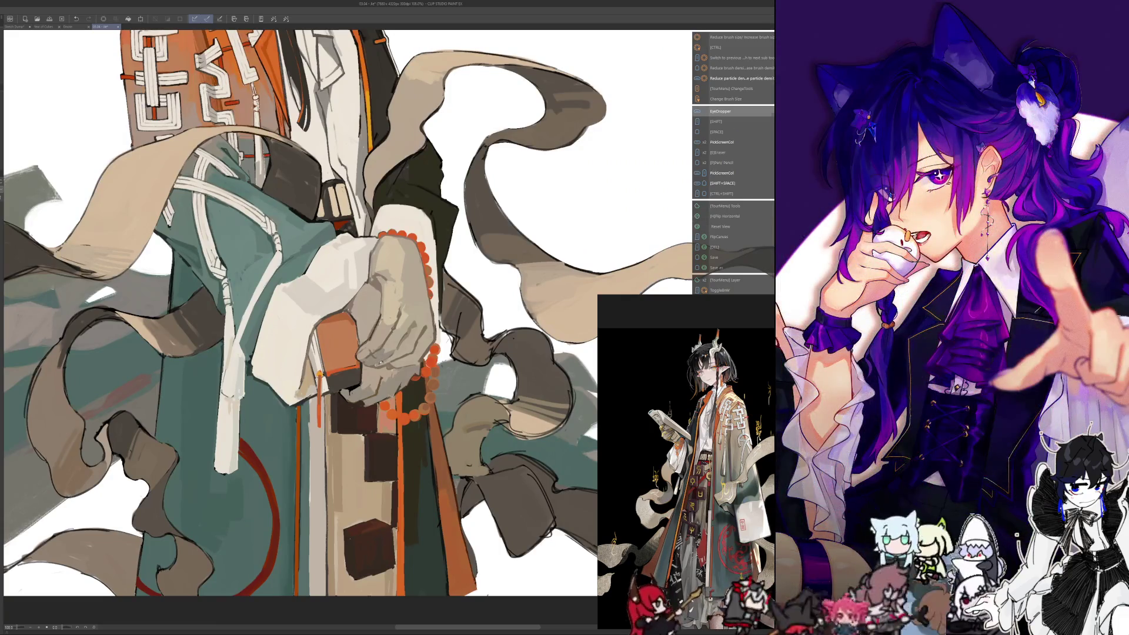
key("i")
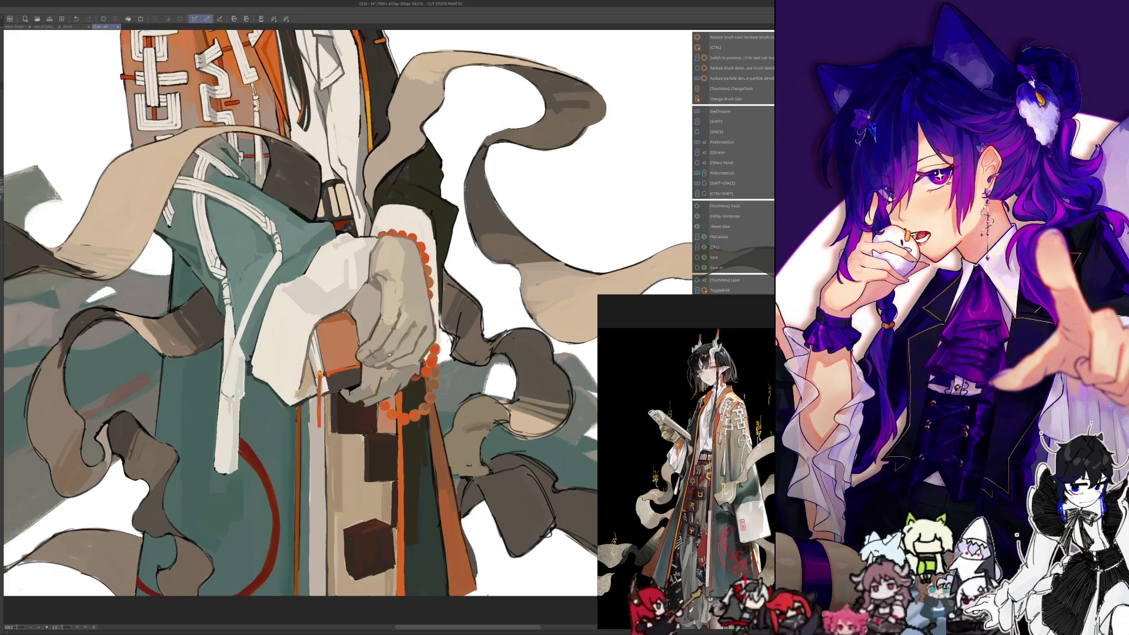
key("i")
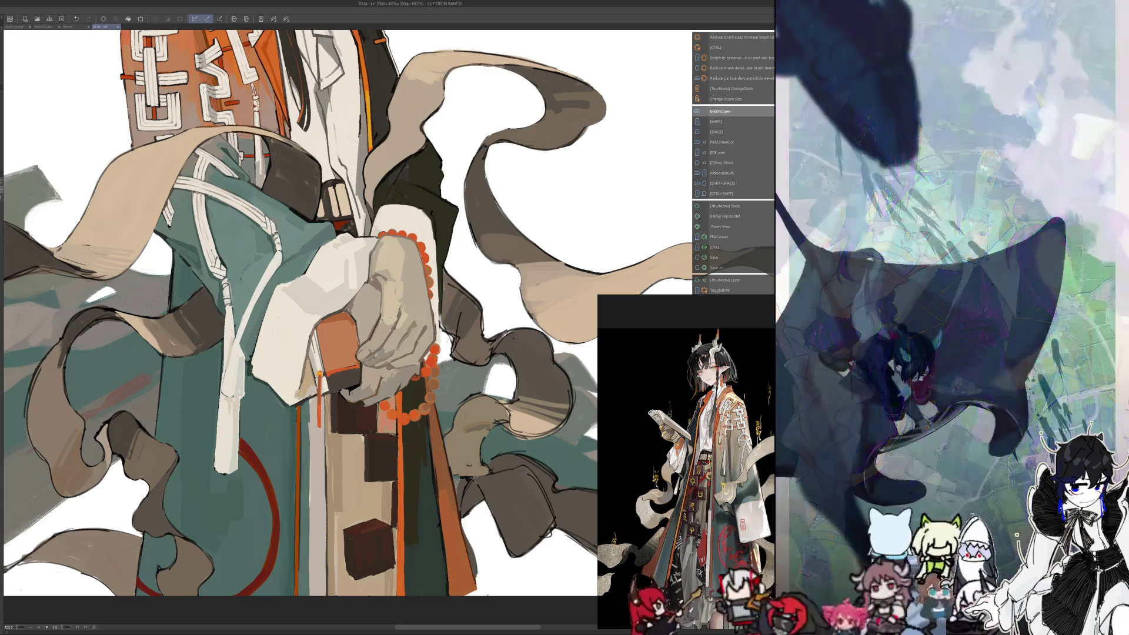
key("h")
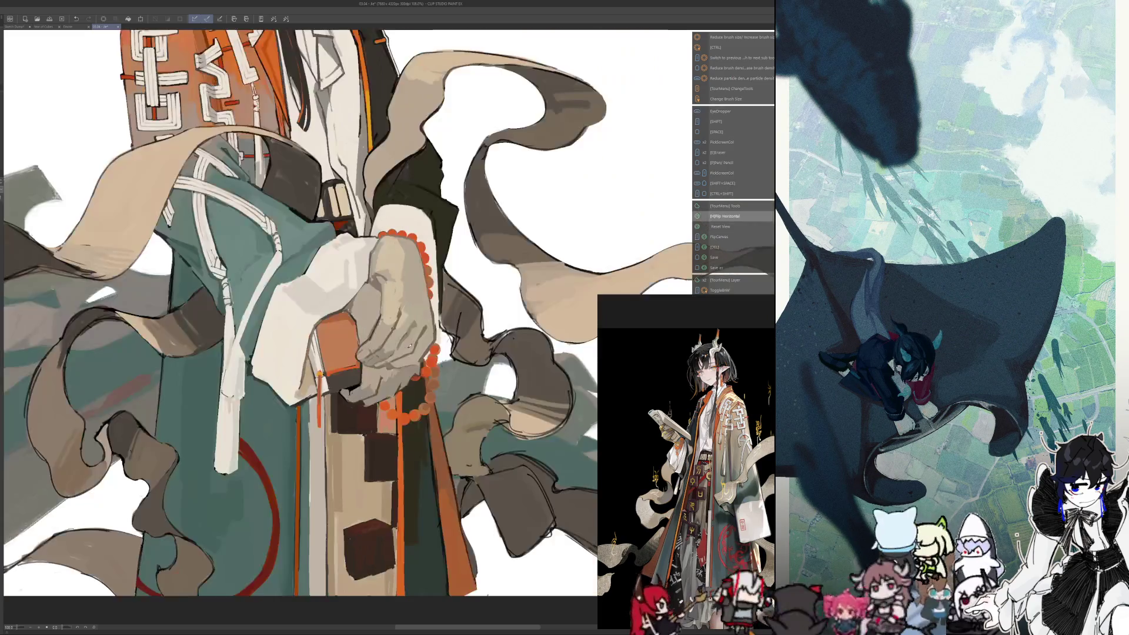
key("h")
key("i")
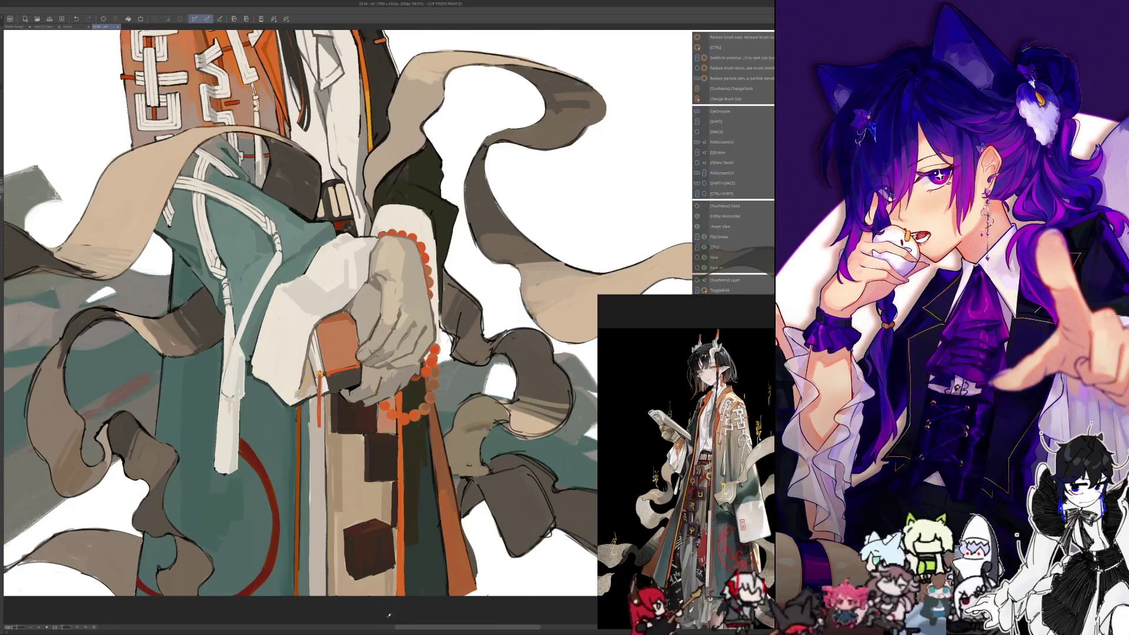
key("h")
scroll(300, 312, "up", 2)
key("h")
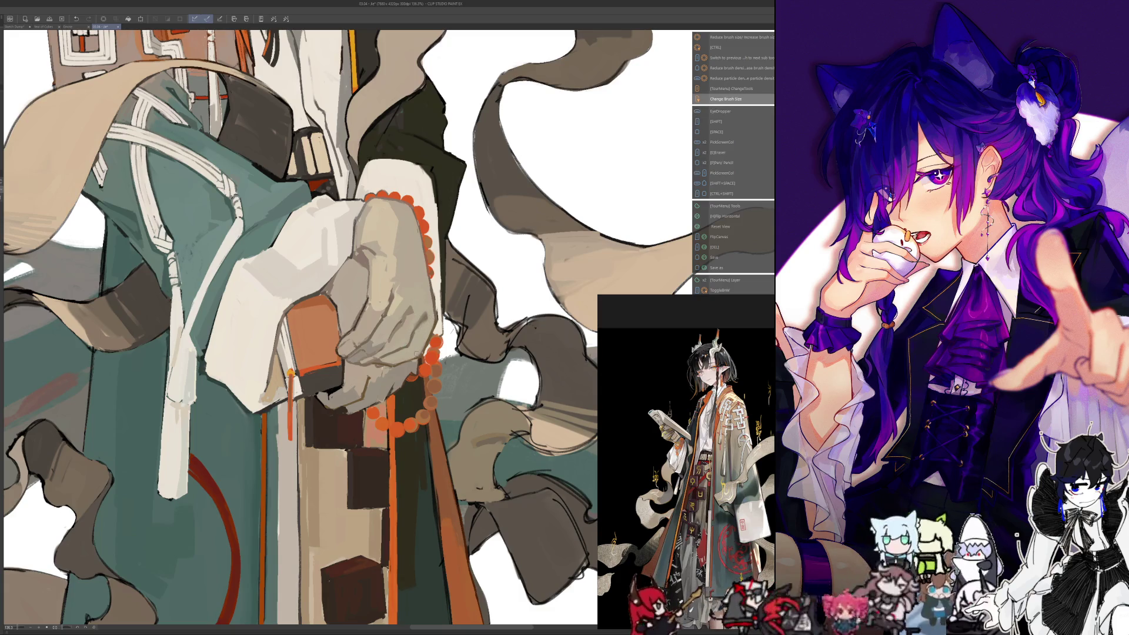
key("h")
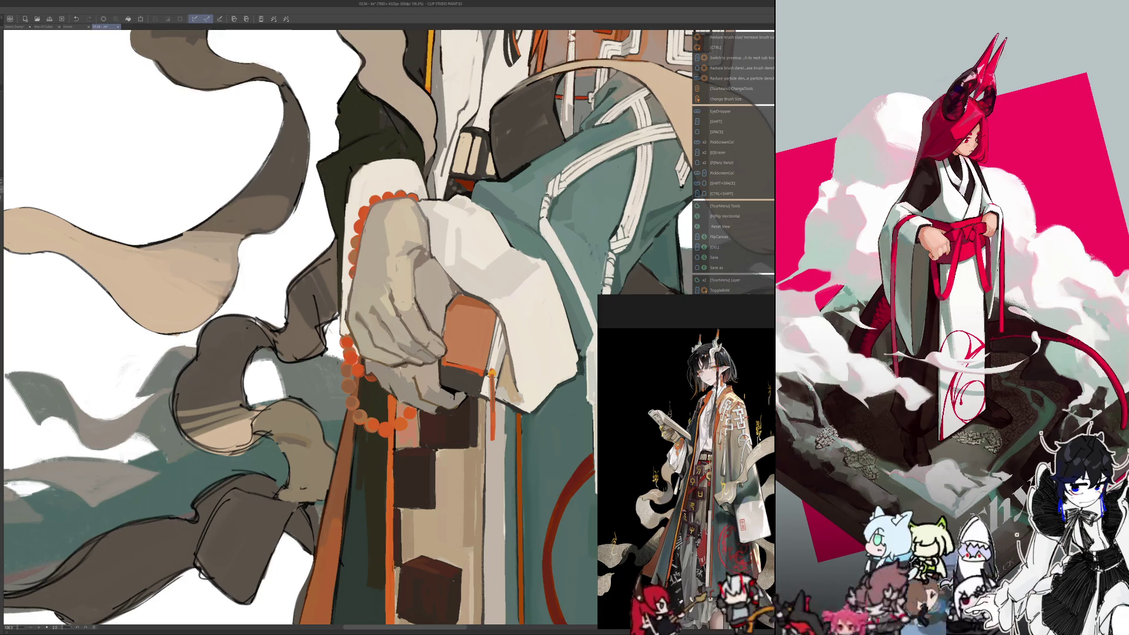
key("h")
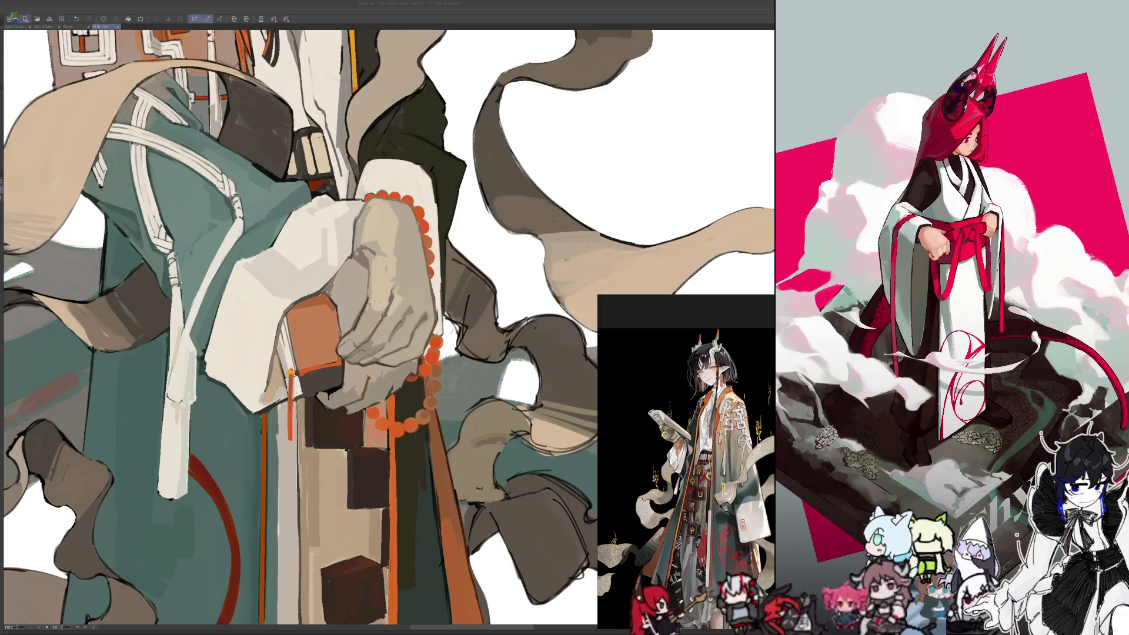
left_click(17, 19)
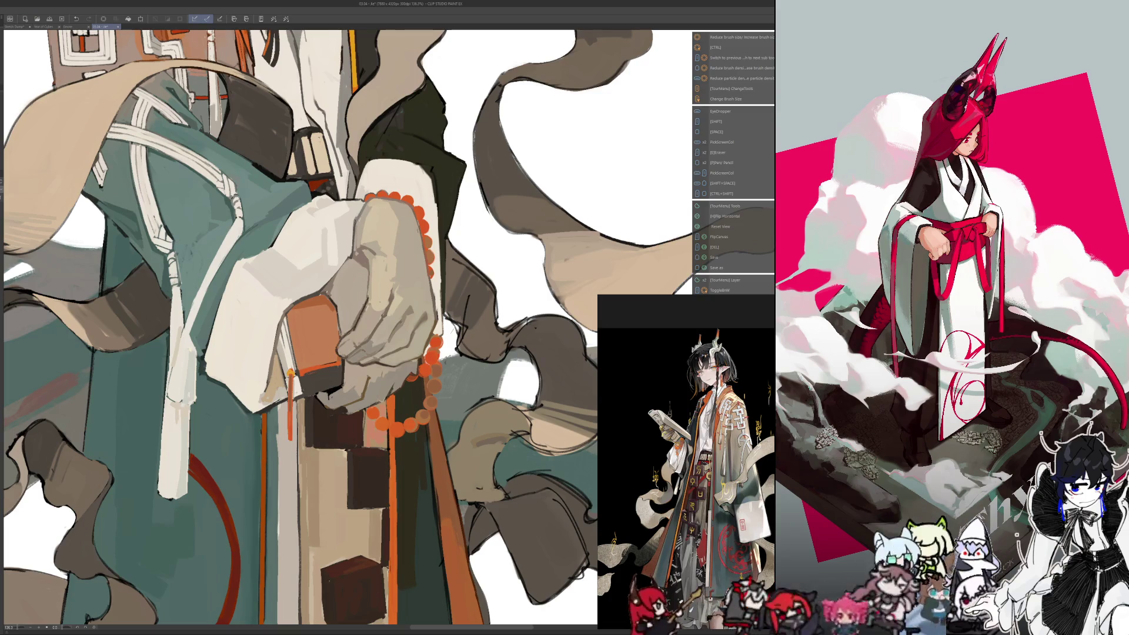
key("Escape")
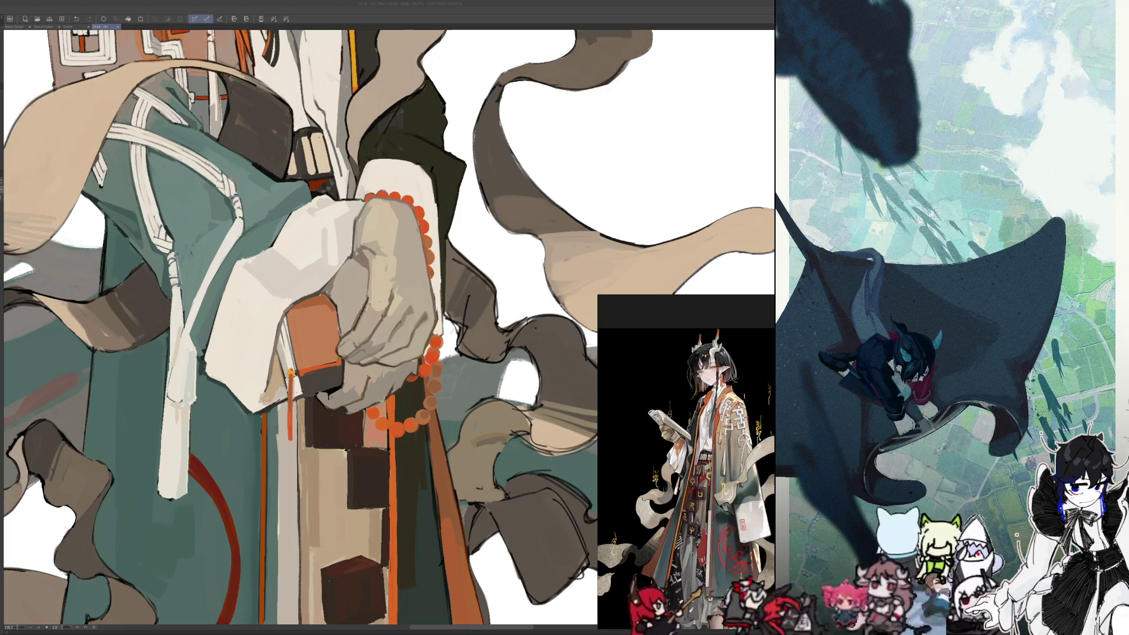
Save the illustration with Ctrl+S and restore the unmirrored canvas view
scroll(388, 329, "down", 3)
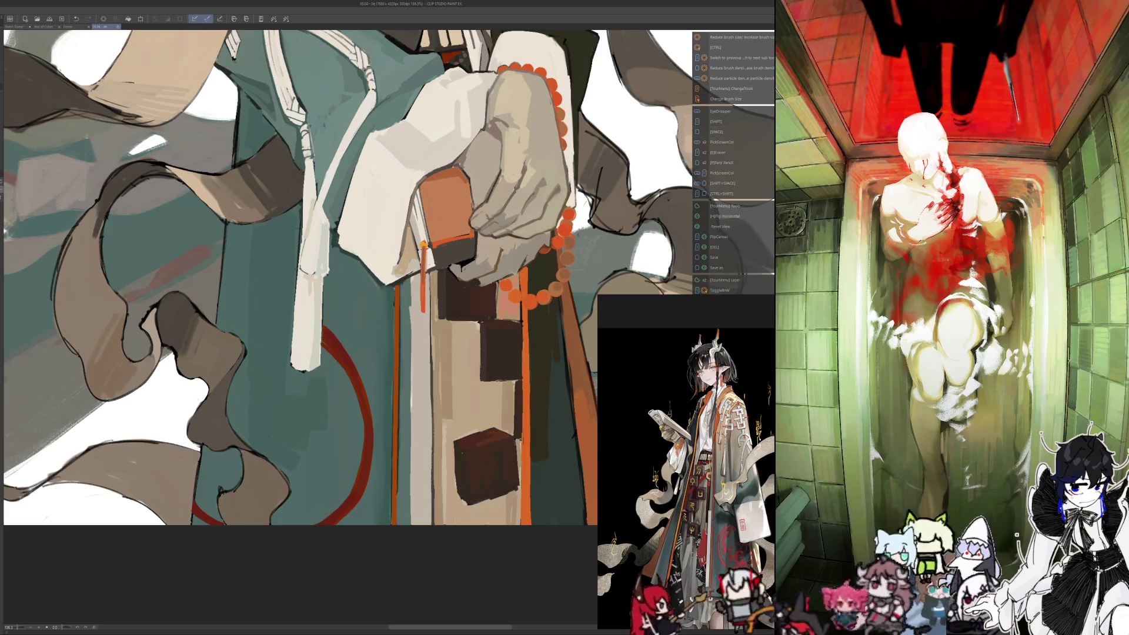
key("ctrl+s")
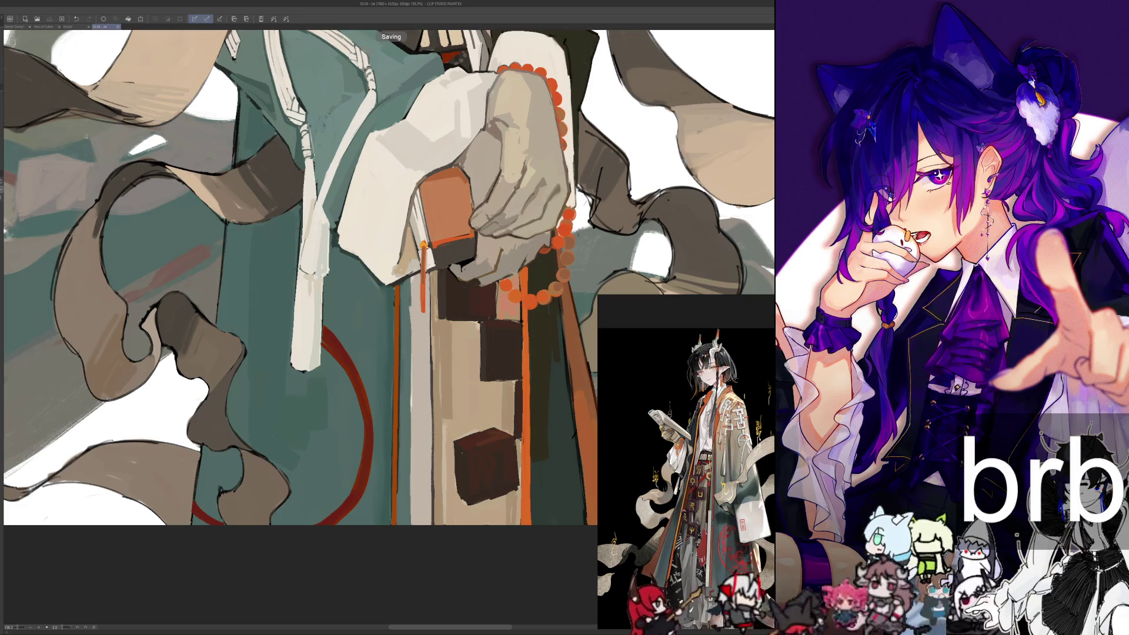
key("h")
scroll(369, 511, "up", 5)
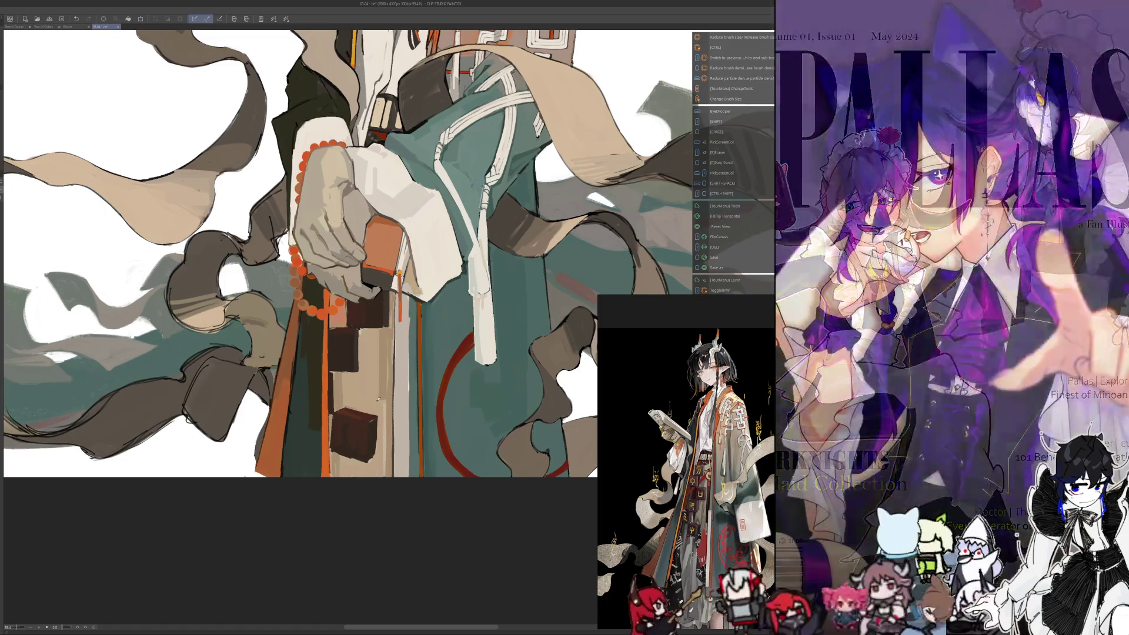
left_click_drag(394, 521, 395, 537)
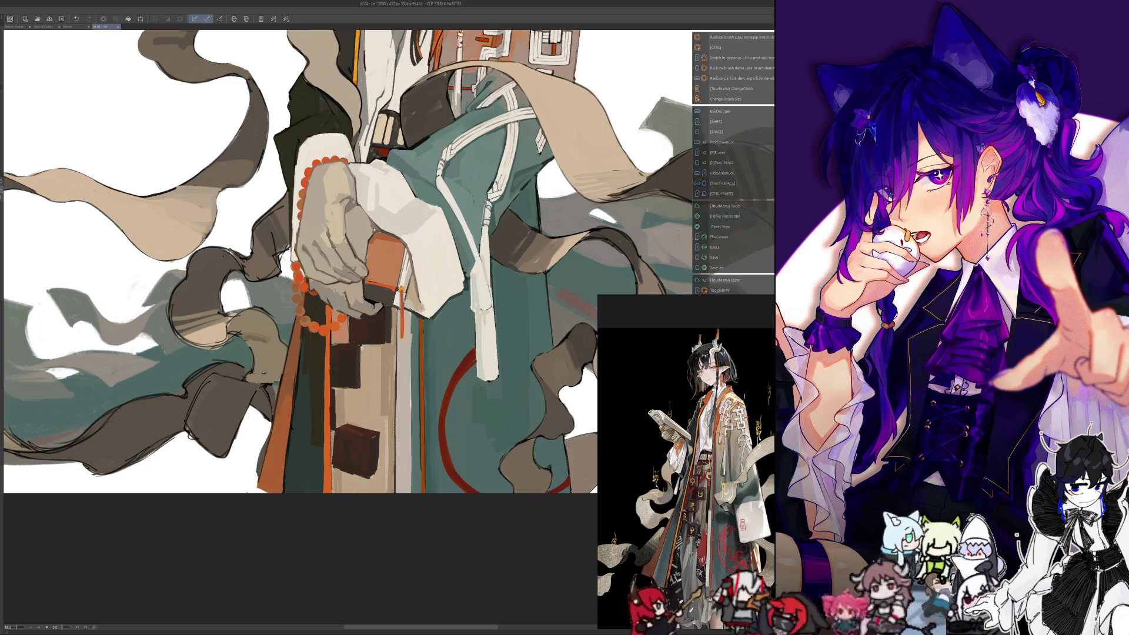
Paint light glyph strokes on the dark robe blocks below the hand, undoing the first stray mark
scroll(405, 412, "down", 3)
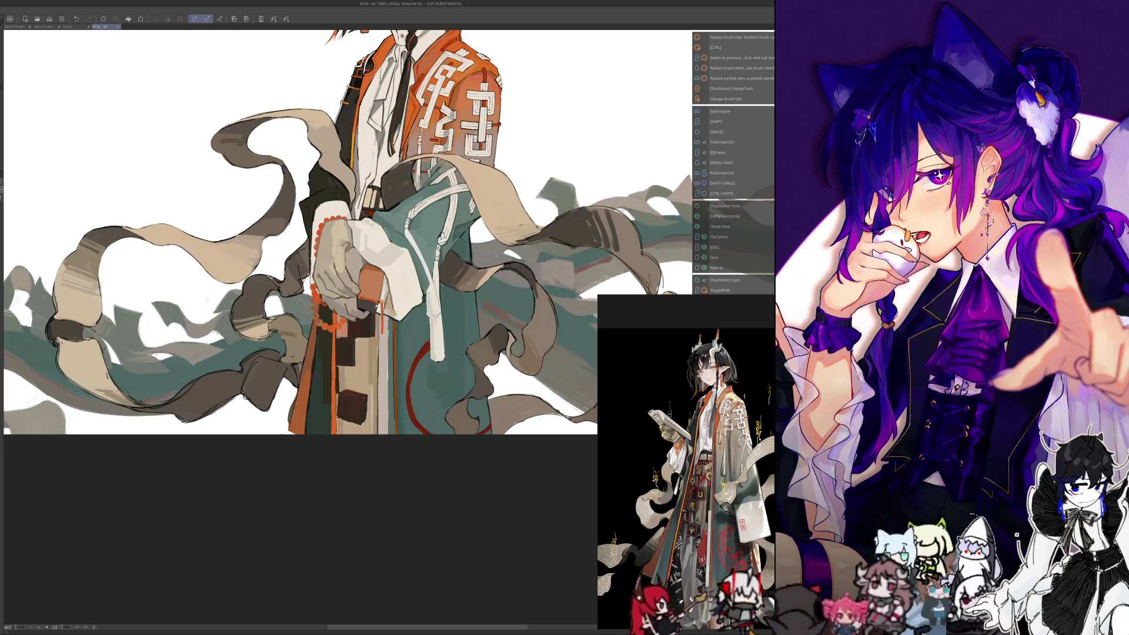
scroll(341, 253, "up", 3)
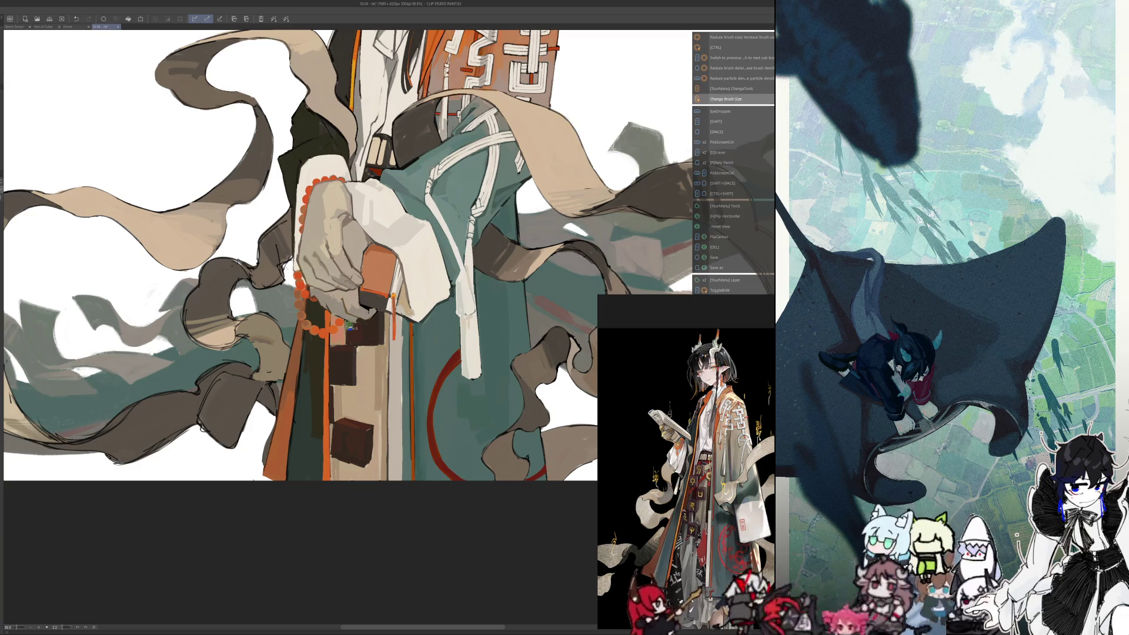
left_click_drag(356, 330, 370, 317)
left_click(75, 19)
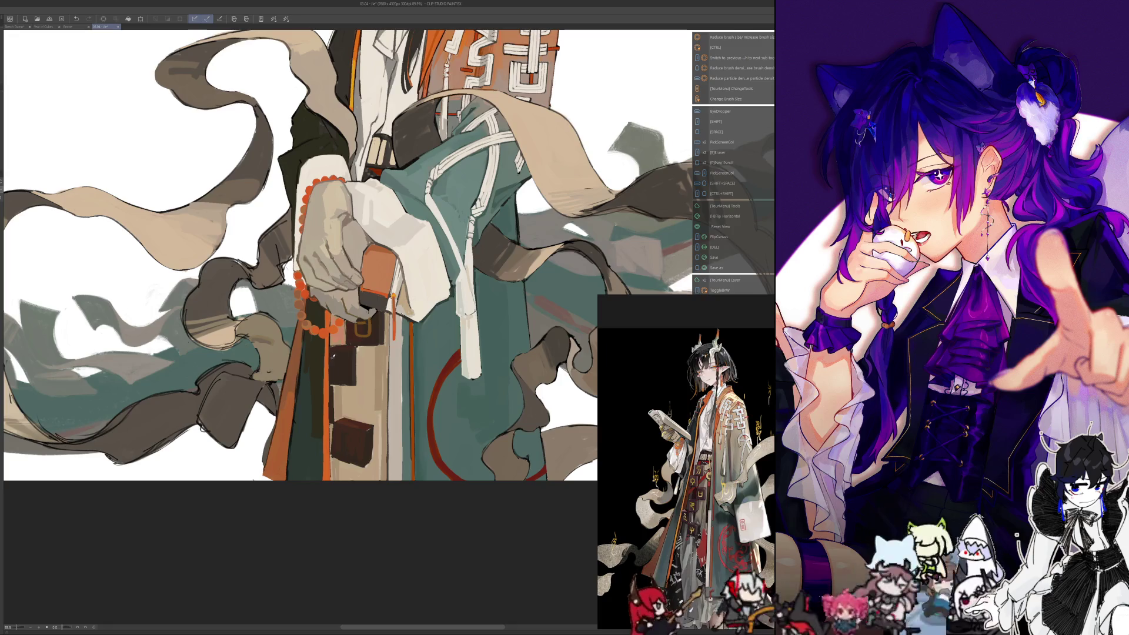
left_click_drag(339, 371, 338, 351)
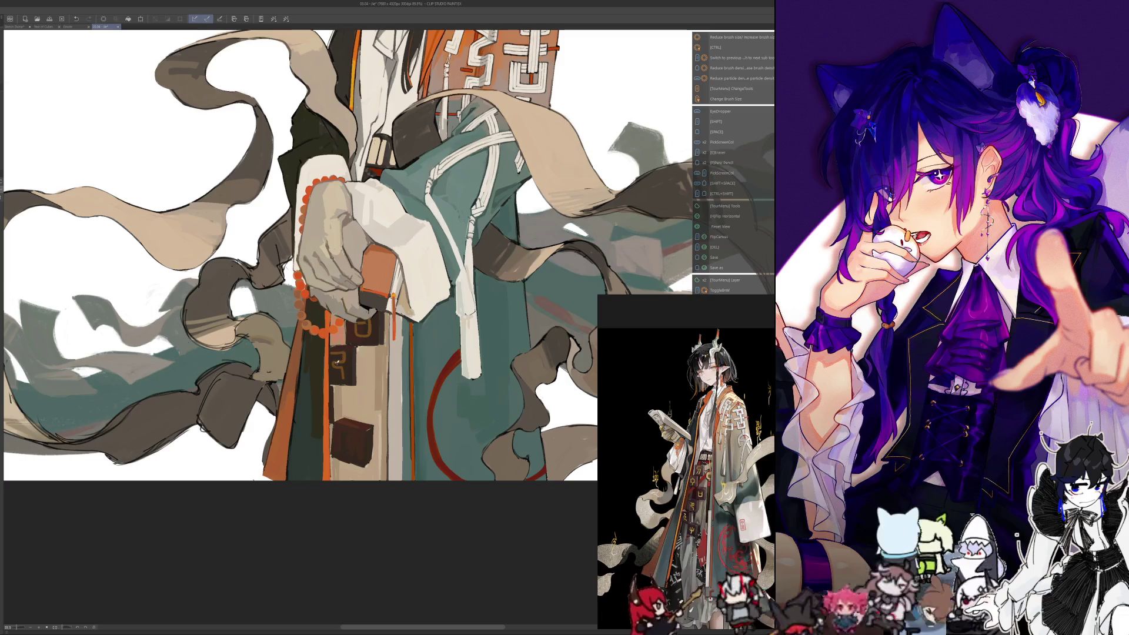
mouse_move(357, 435)
left_mouse_down()
mouse_move(344, 393)
mouse_move(350, 408)
mouse_move(338, 418)
mouse_move(352, 407)
mouse_move(340, 423)
left_mouse_up()
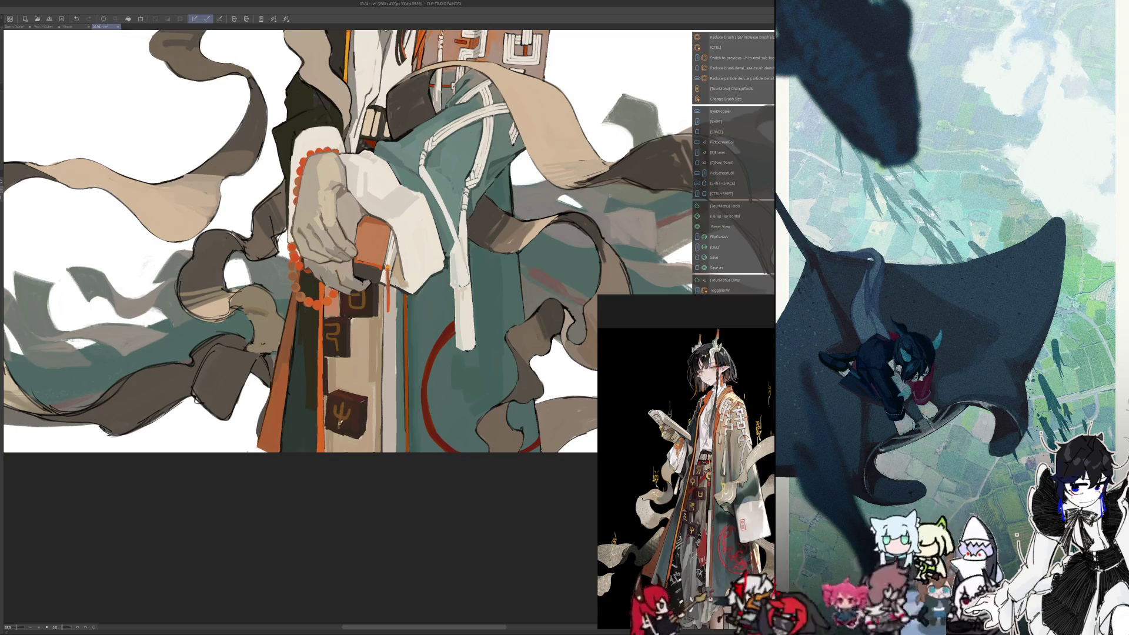
scroll(339, 422, "up", 2)
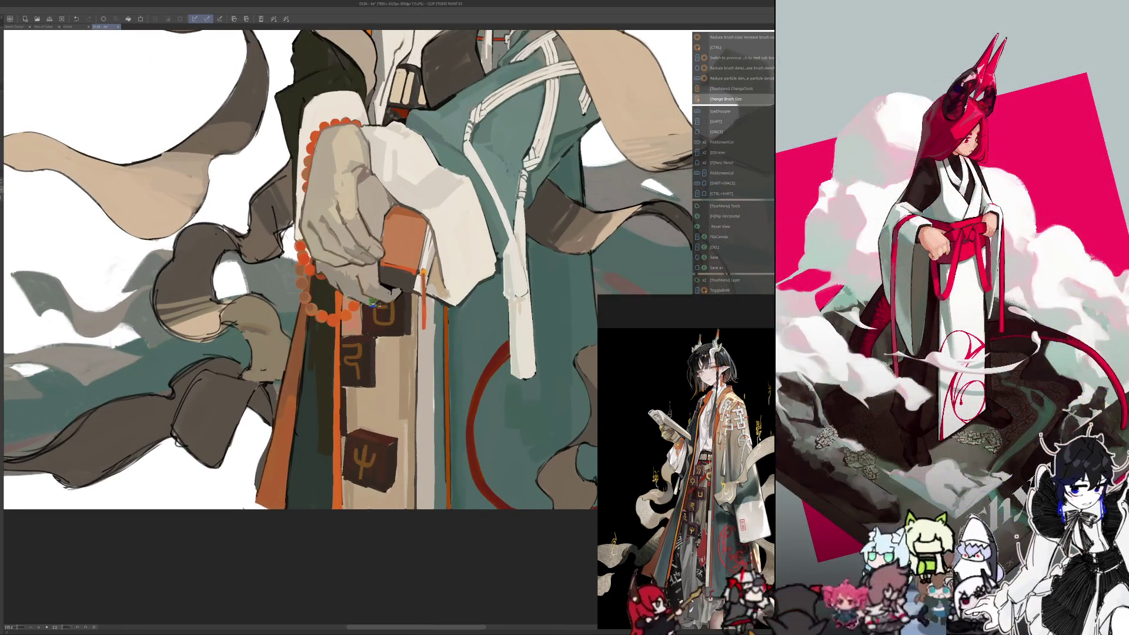
Touch up the light glyph on the second dark block, checking it in the mirrored view
key("h")
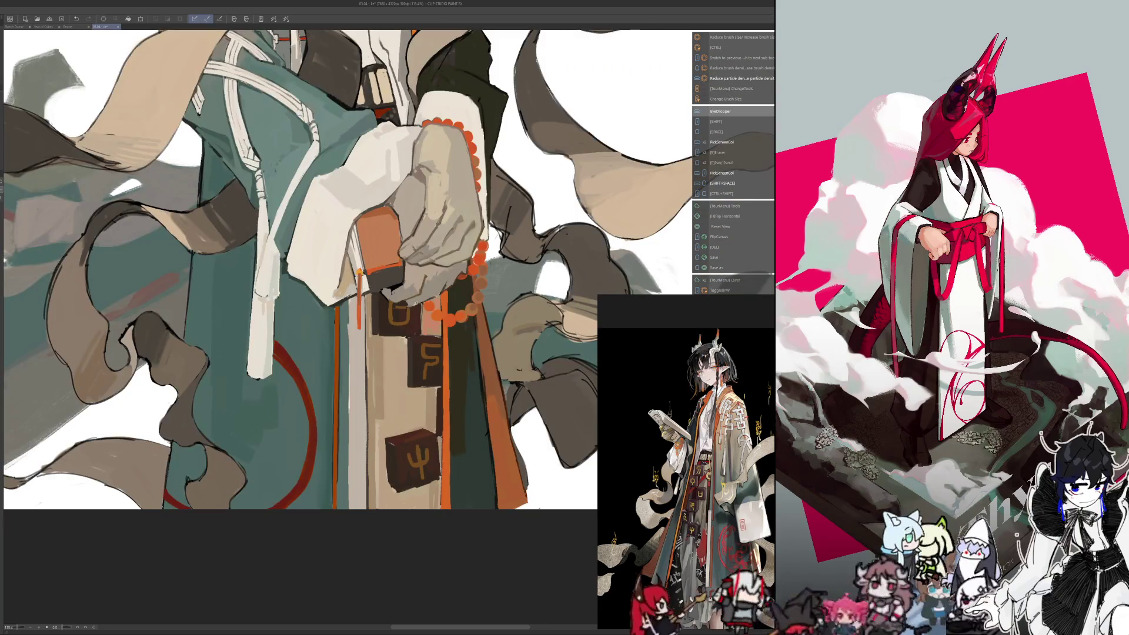
key("h")
key("h")
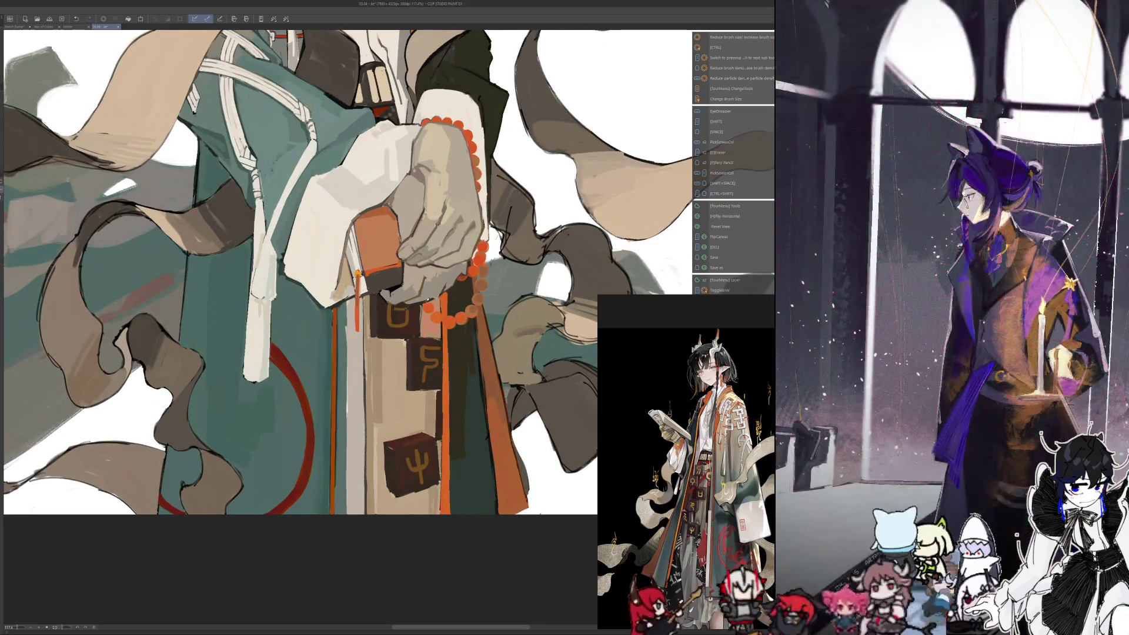
key("alt")
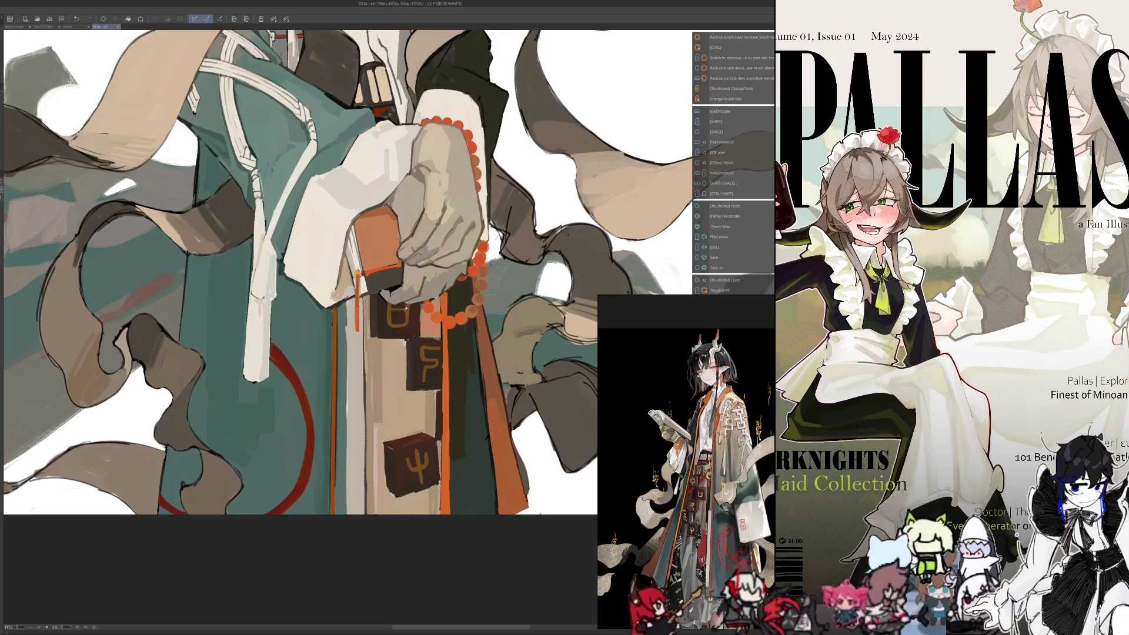
key("h")
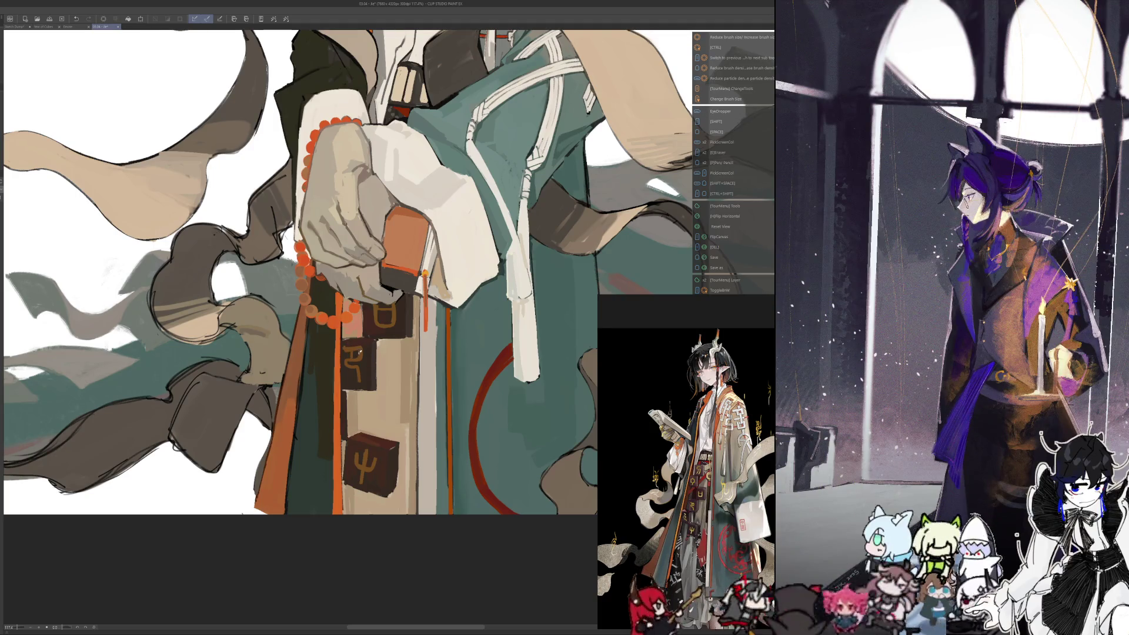
left_click_drag(353, 348, 354, 360)
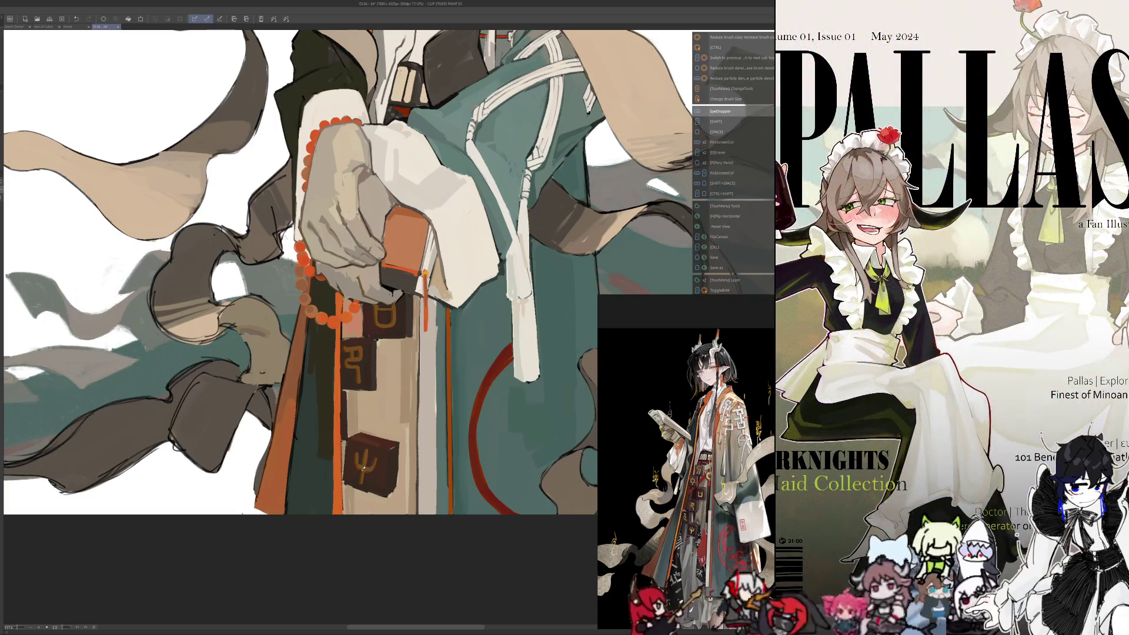
key("h")
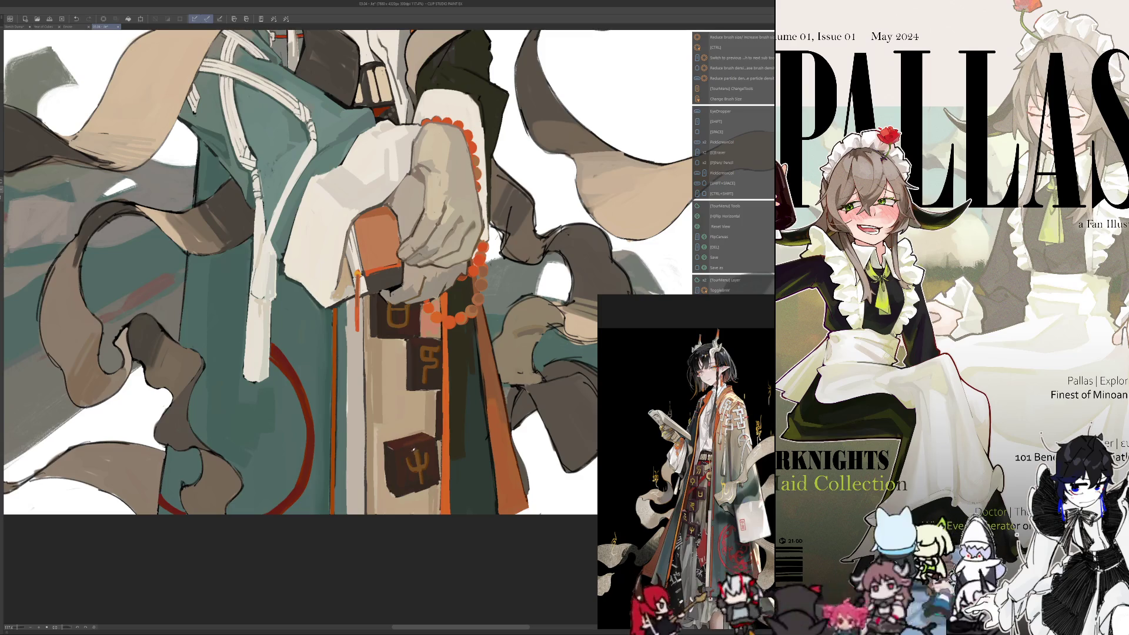
key("h")
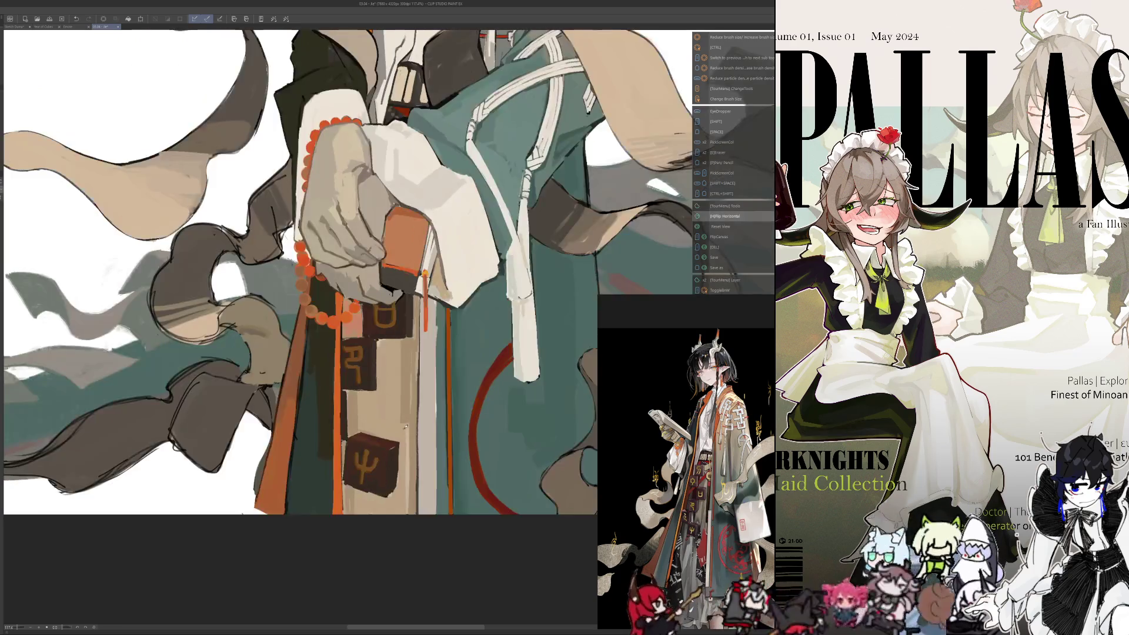
left_click_drag(364, 469, 364, 454)
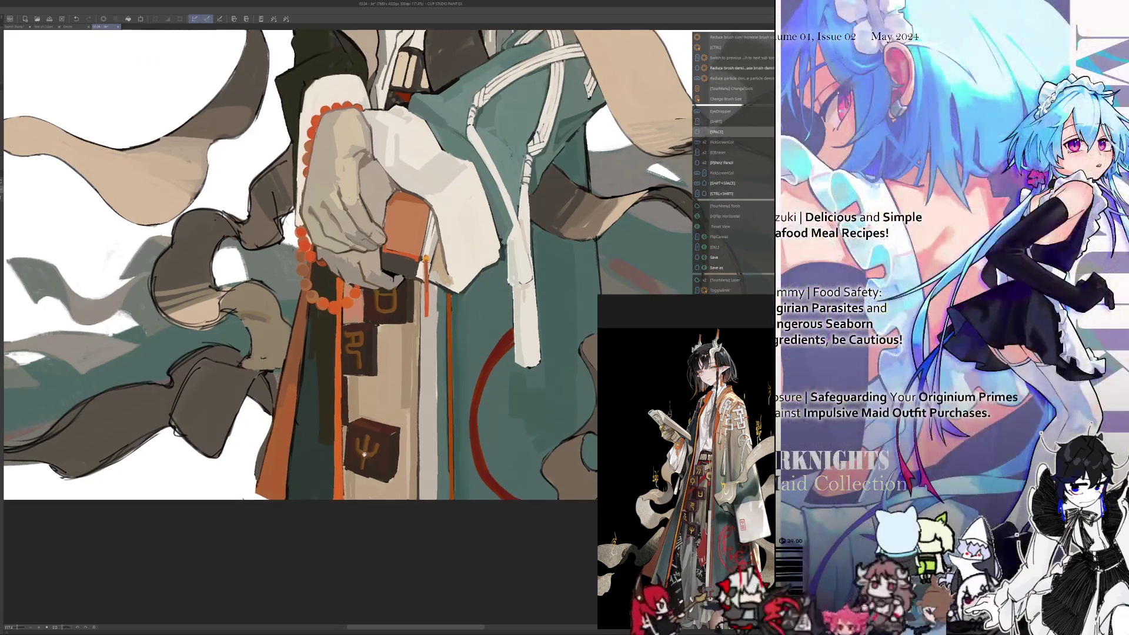
Sample colours from the robe area around the glyph blocks
left_click(369, 449, "alt")
left_click(375, 442, "alt")
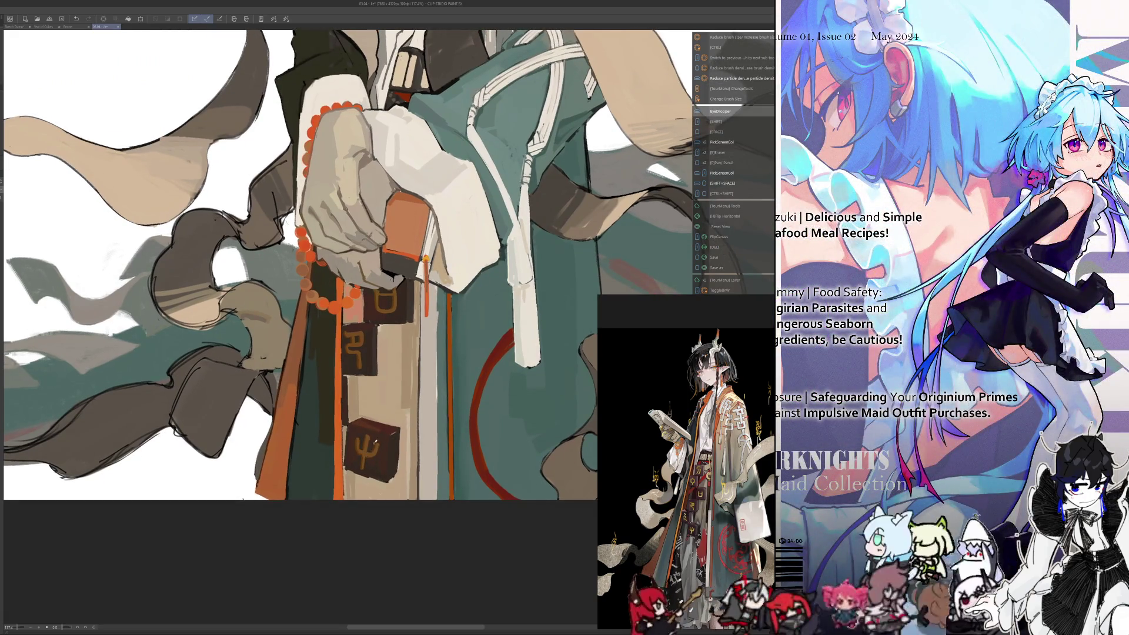
left_click(370, 449, "alt")
left_click(370, 449, "alt")
left_click(368, 454, "alt")
left_click(368, 453, "alt")
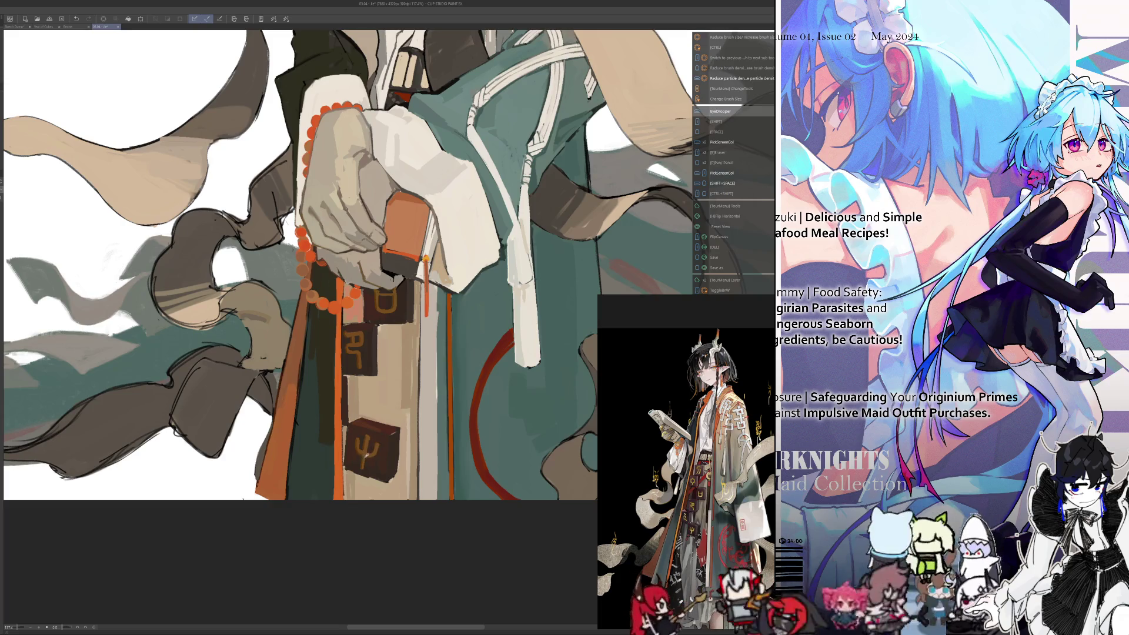
left_click(365, 457, "alt")
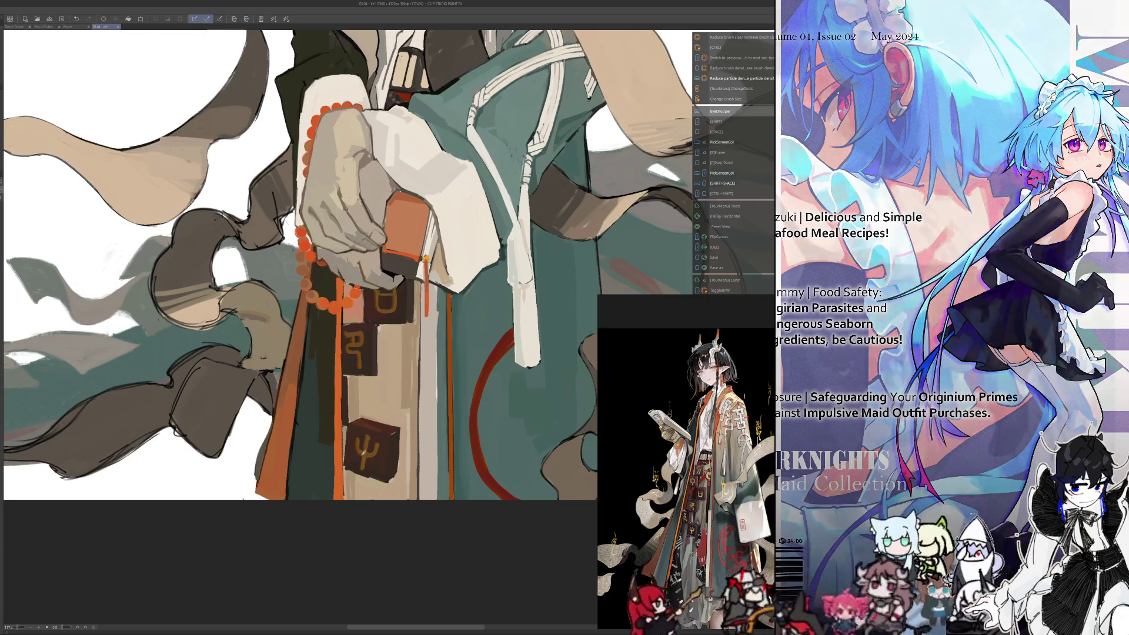
left_click(364, 466, "alt")
left_click(364, 462, "alt")
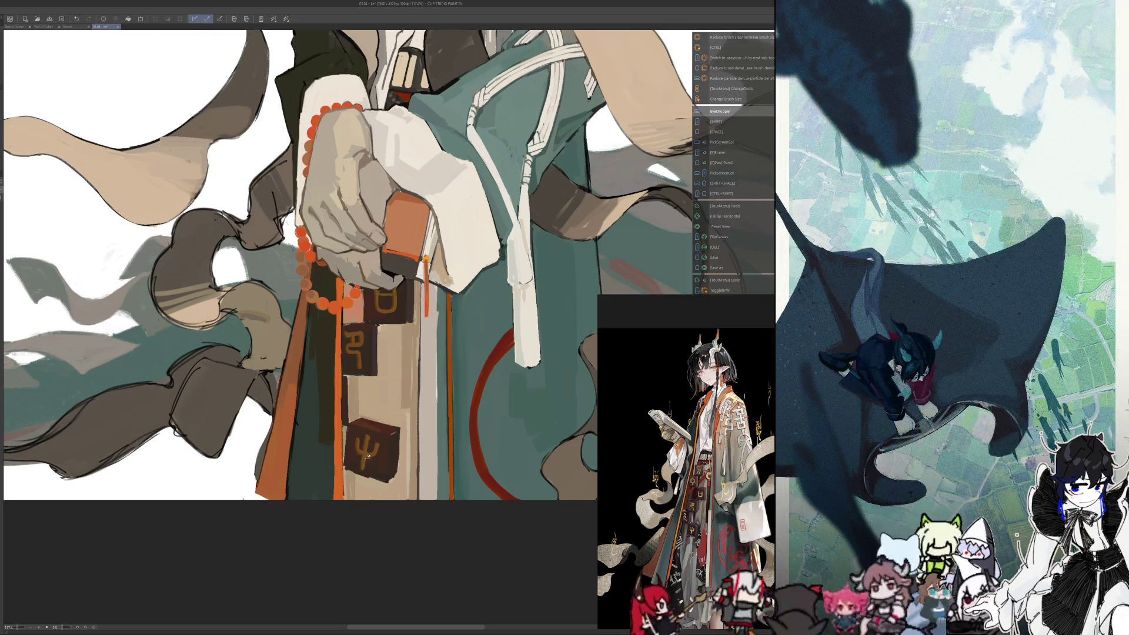
left_click(367, 452, "alt")
left_click(368, 438, "alt")
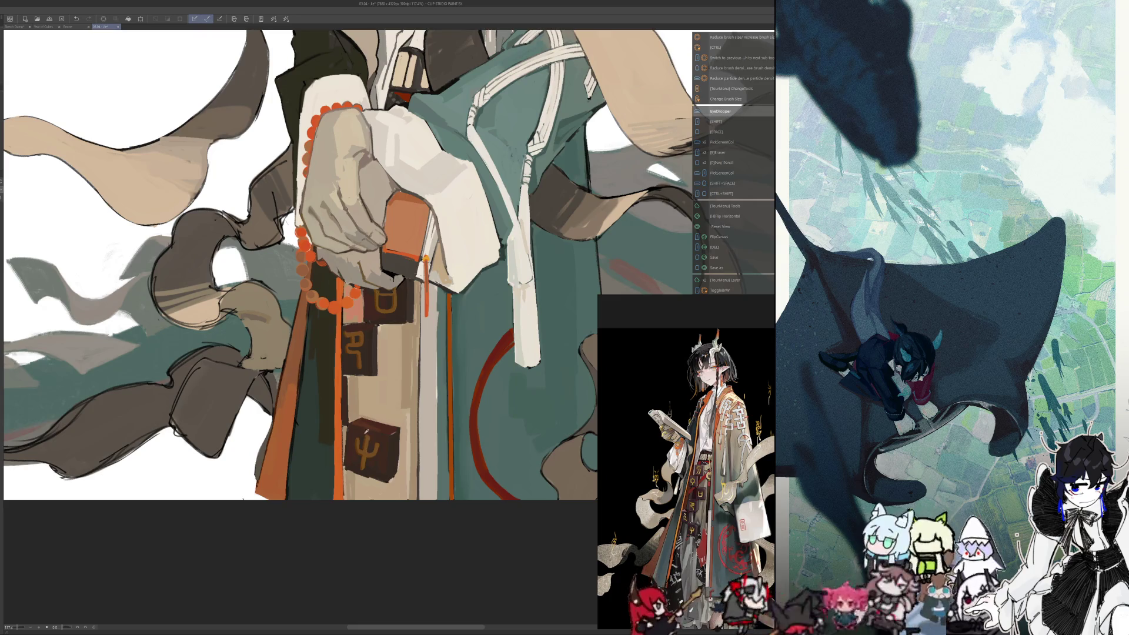
left_click(361, 436, "alt")
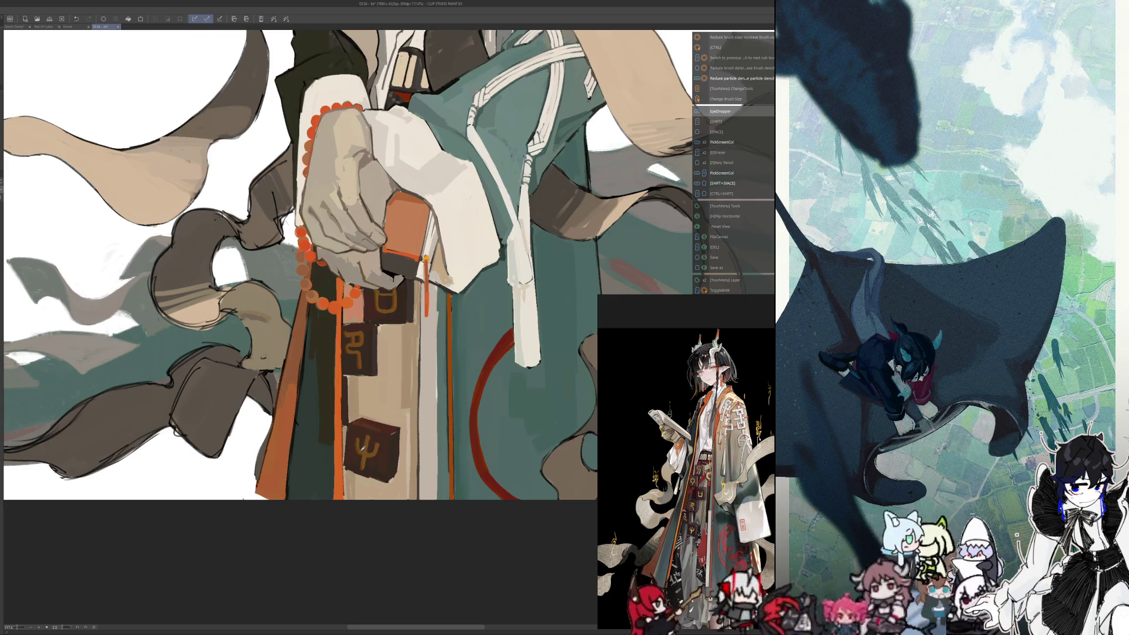
left_click(362, 448, "alt")
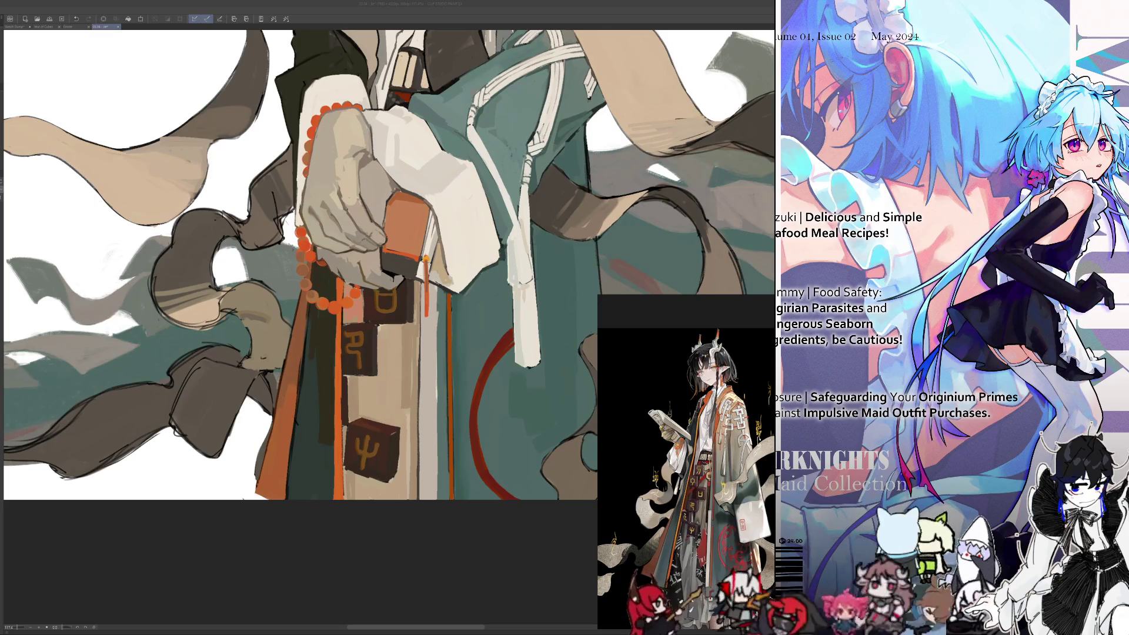
left_click(409, 576)
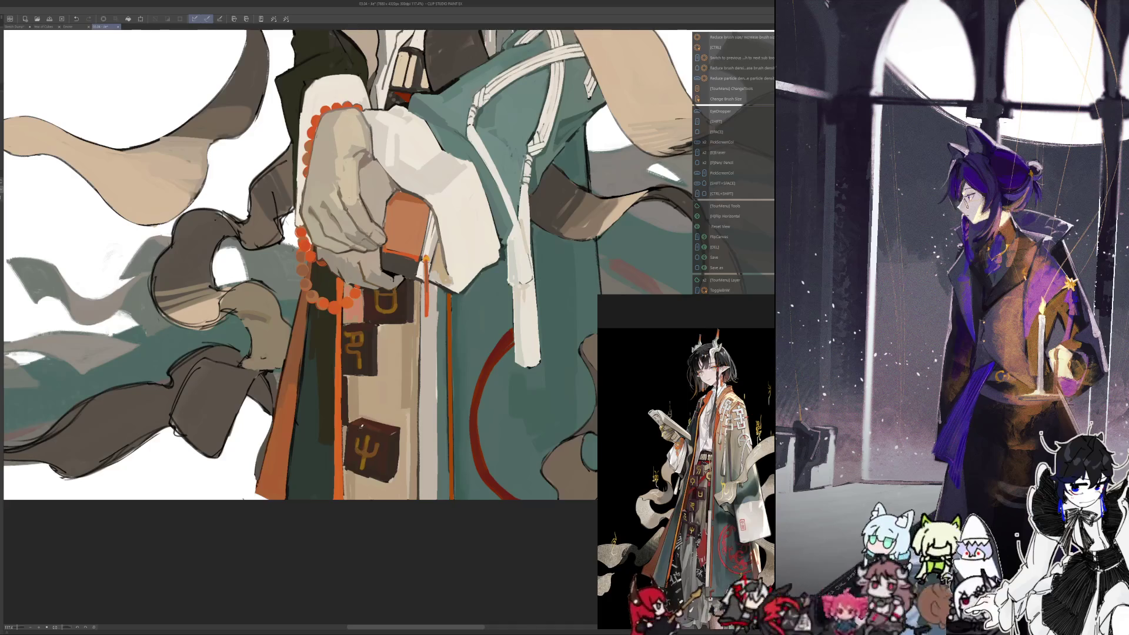
Check the mirrored full figure, then pick up the dark colour of the Ψ block
key("h")
key("ctrl+0")
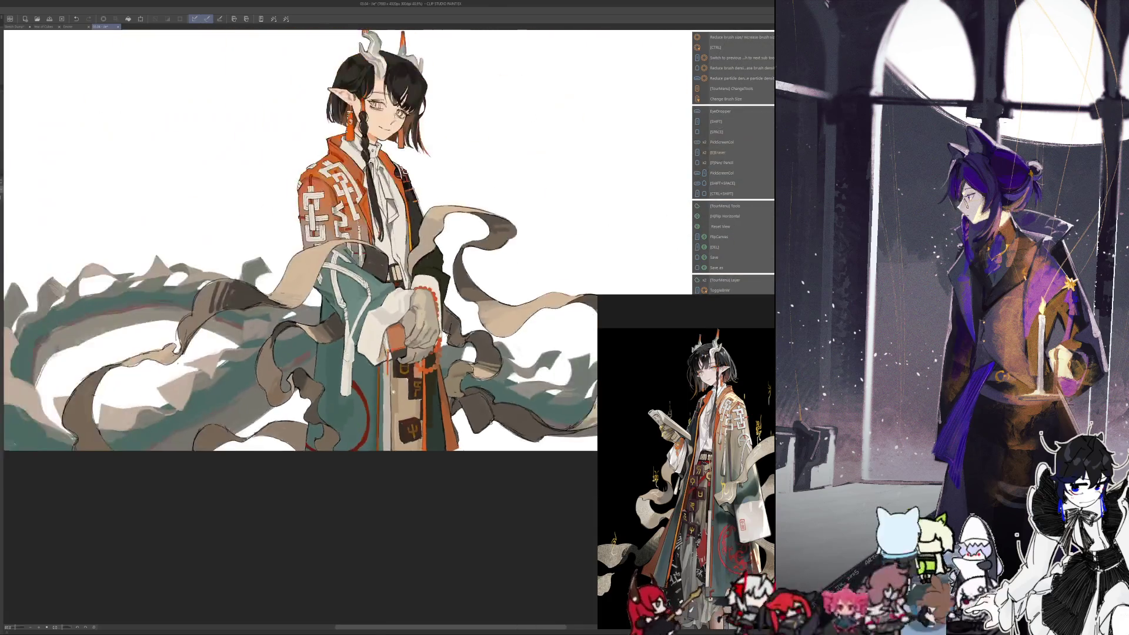
scroll(423, 454, "up", 5)
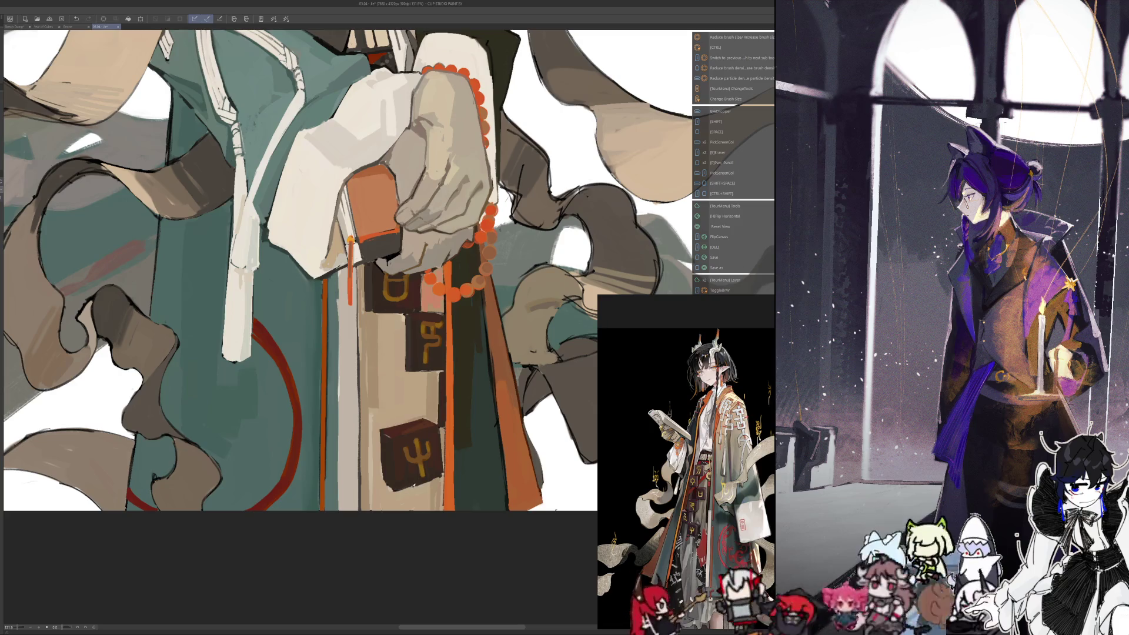
left_click(421, 471, "alt")
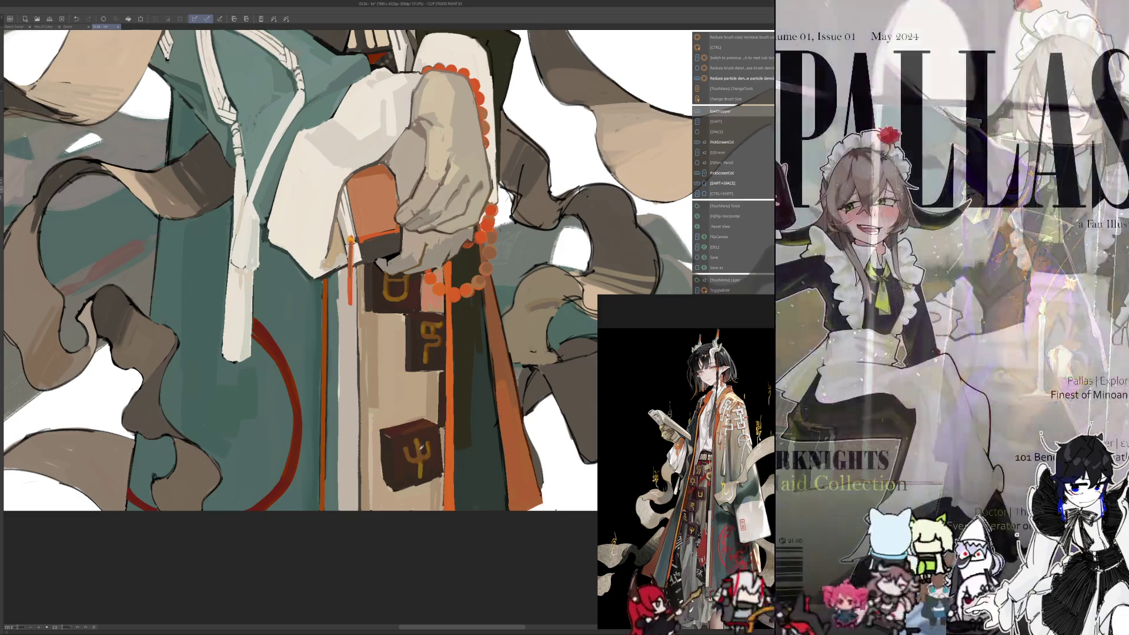
left_click(422, 435, "alt")
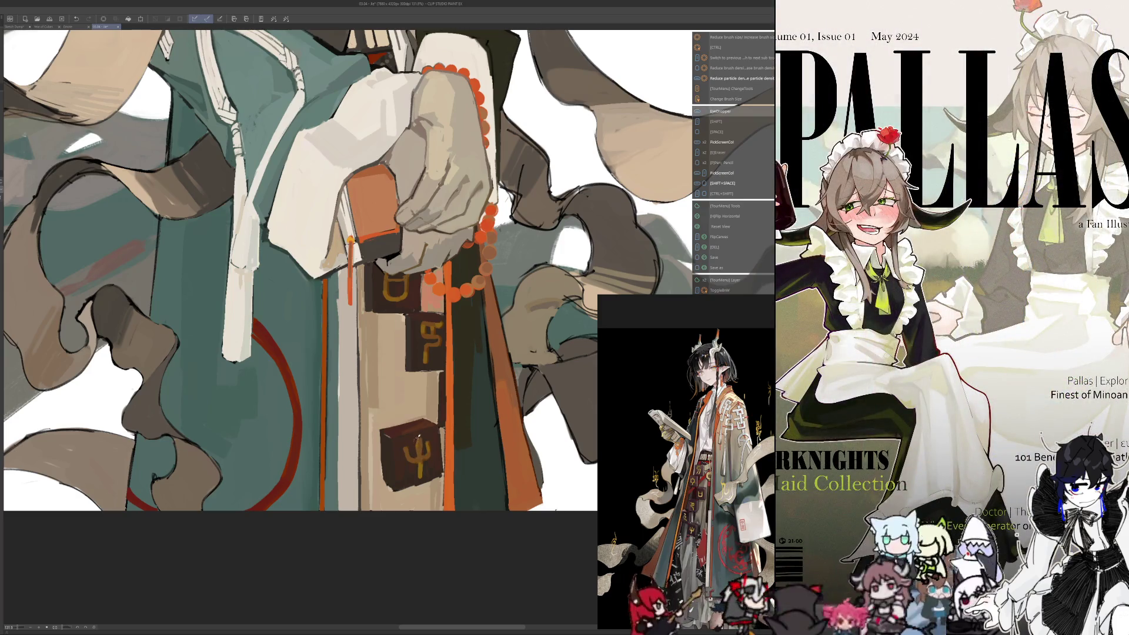
left_click(411, 448, "alt")
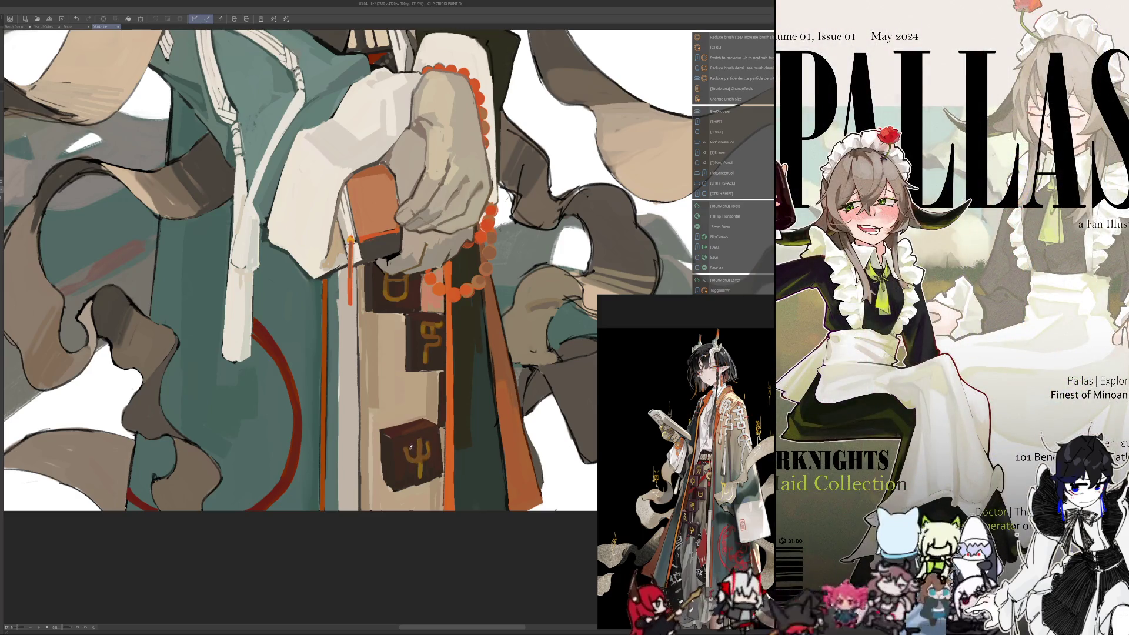
left_click(410, 454, "alt")
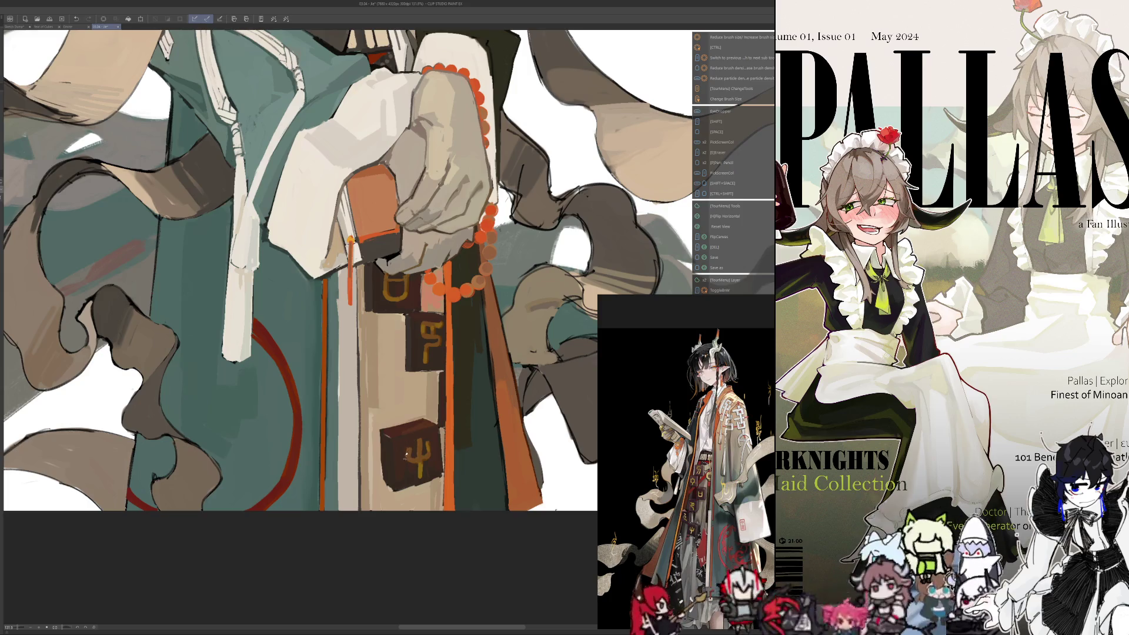
left_click(406, 457, "alt")
left_click(415, 460, "alt")
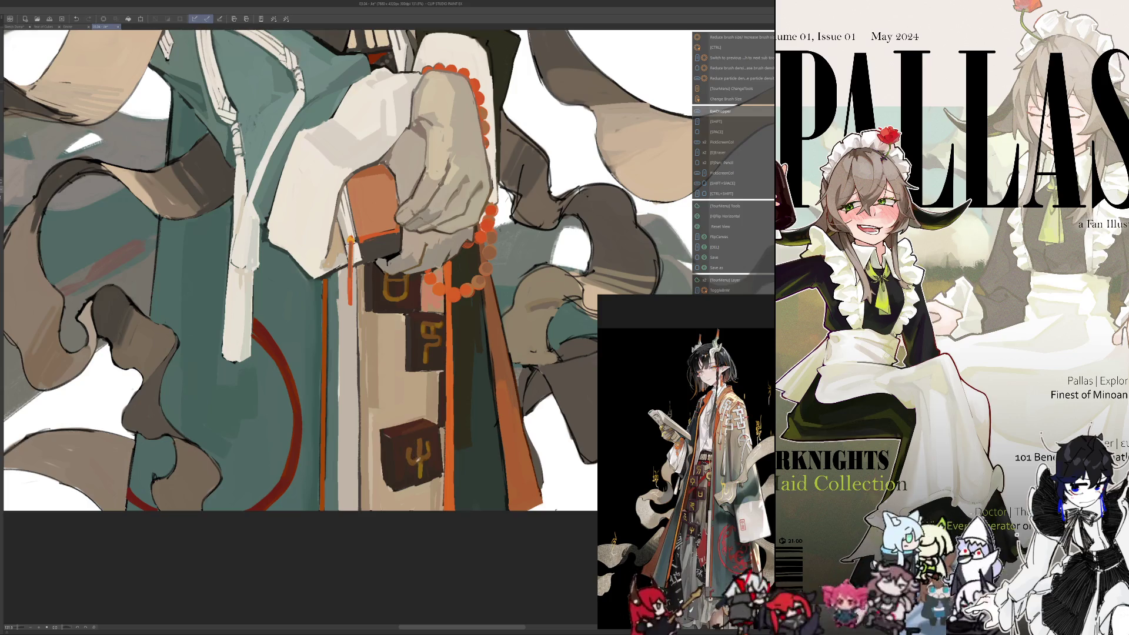
left_click(428, 447, "alt")
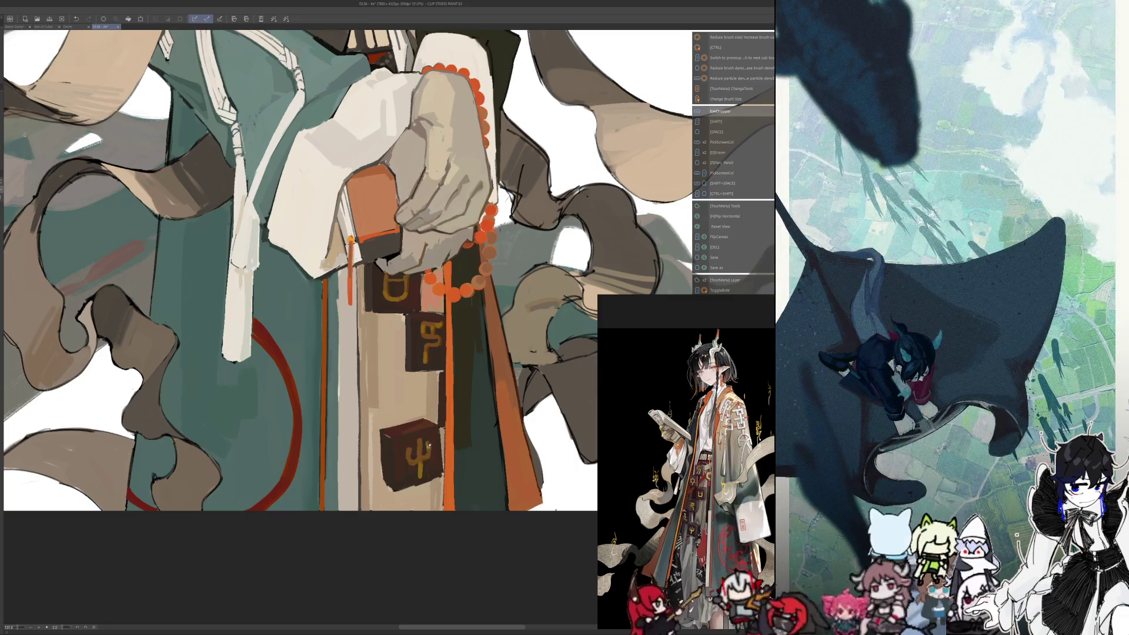
left_click(429, 442, "alt")
left_click(425, 453, "alt")
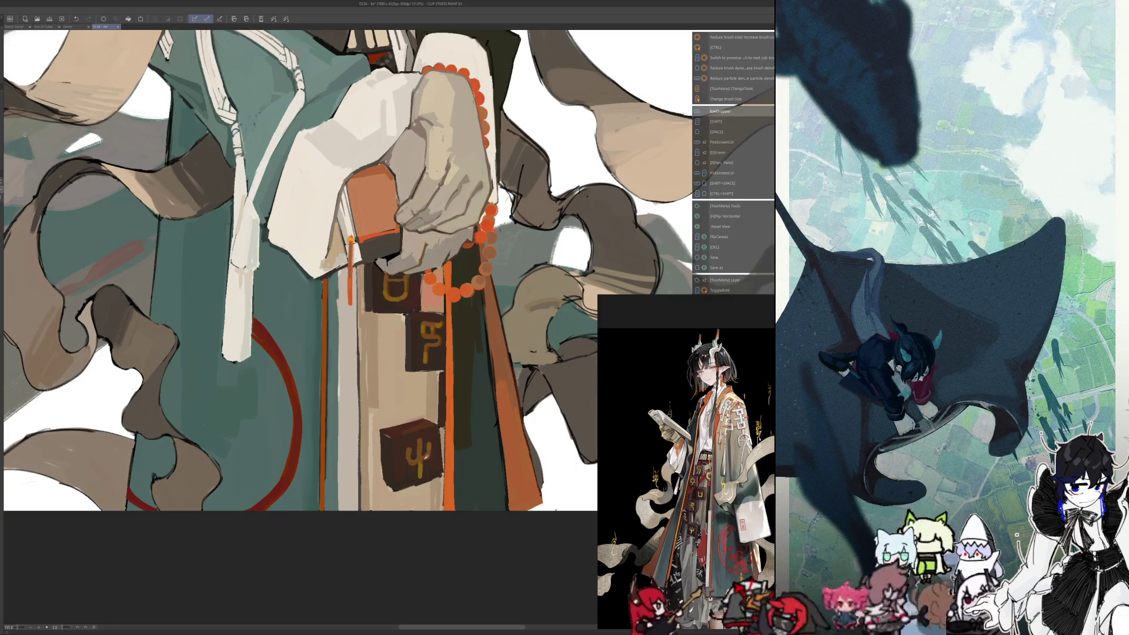
left_click(429, 450, "alt")
left_click(421, 450, "alt")
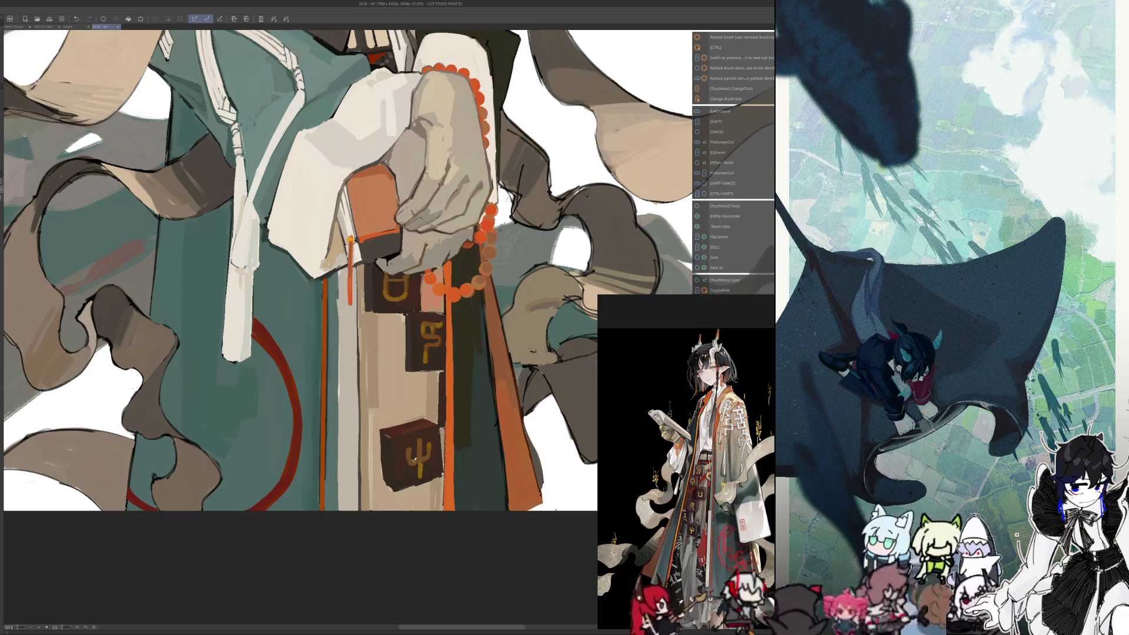
left_click(419, 457, "alt")
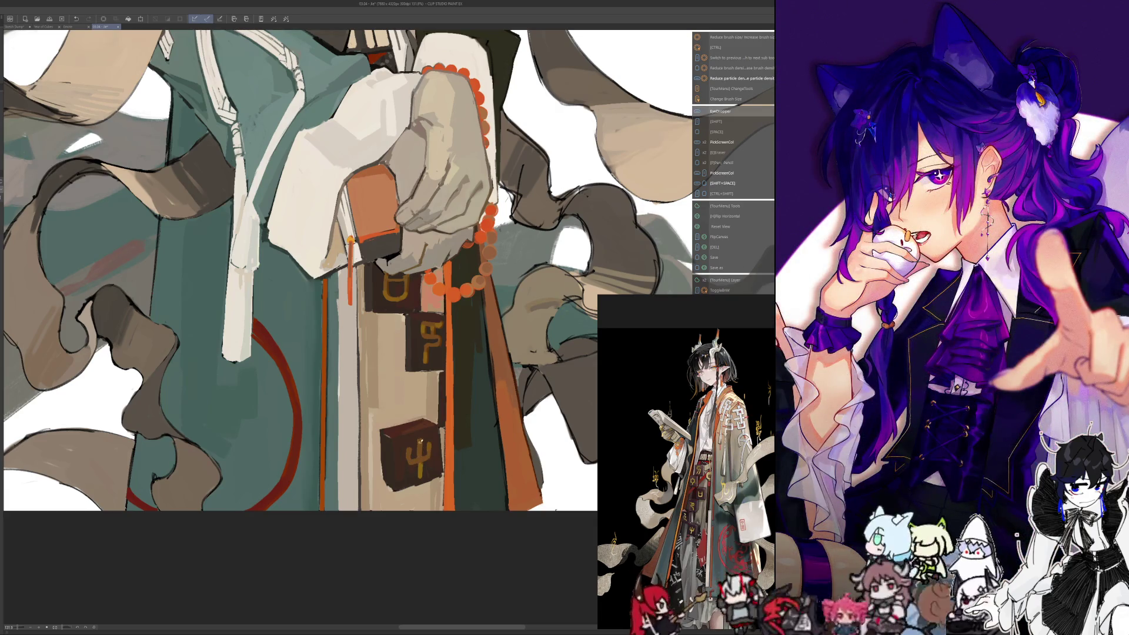
Shrink the brush and paint over the Ψ block's lower-left light mark and right edge
left_click_drag(420, 450, 432, 445)
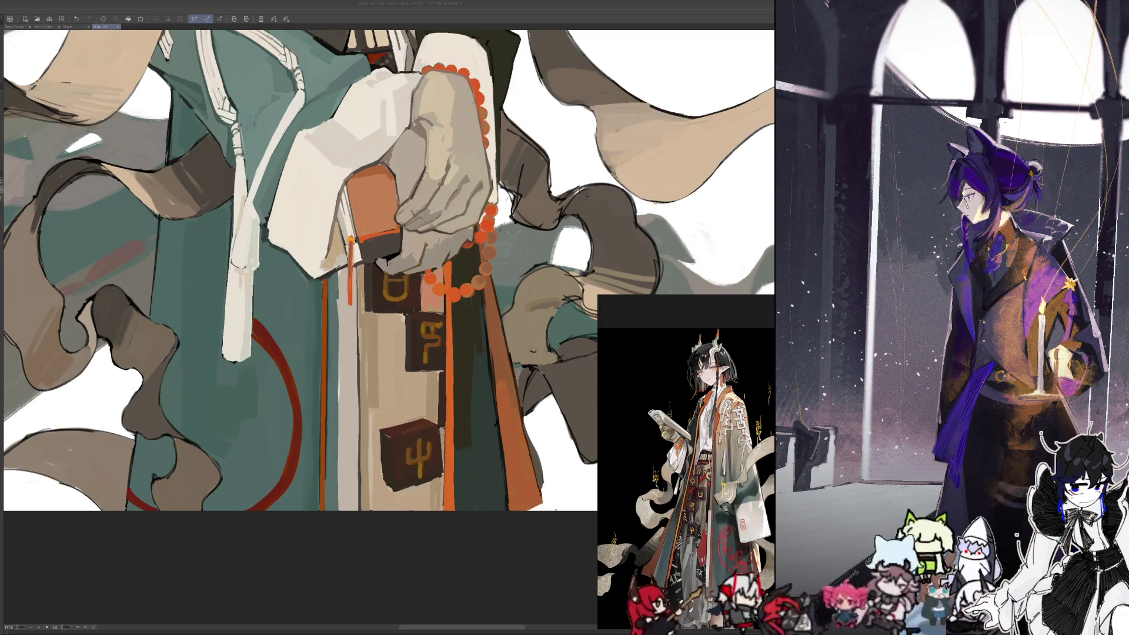
key("ctrl")
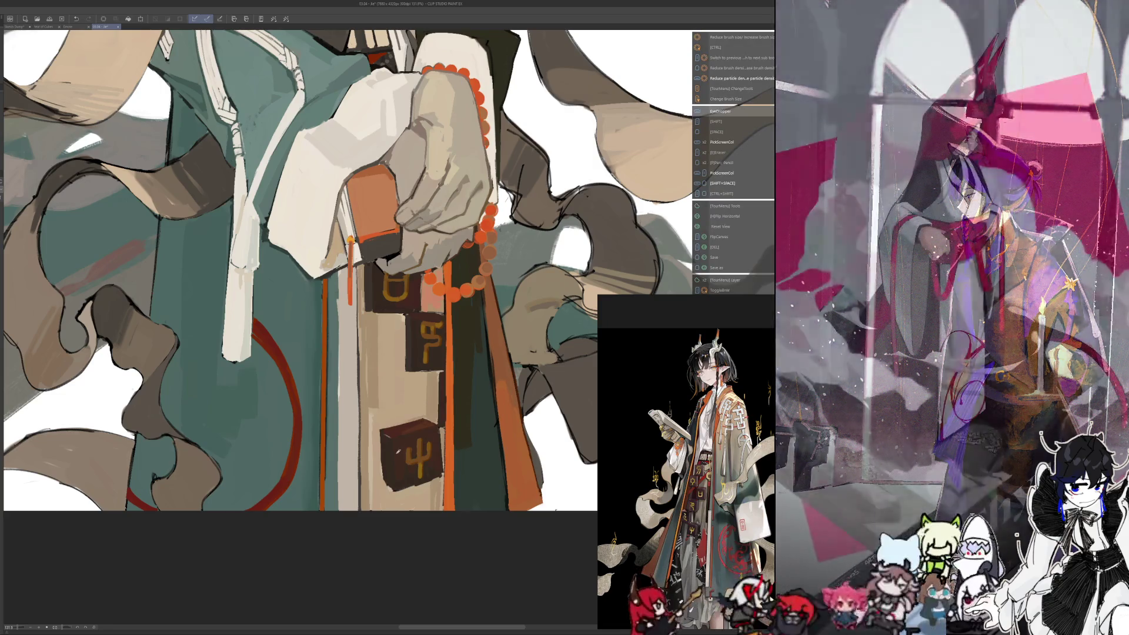
left_click_drag(387, 478, 390, 491)
left_click_drag(442, 431, 444, 477)
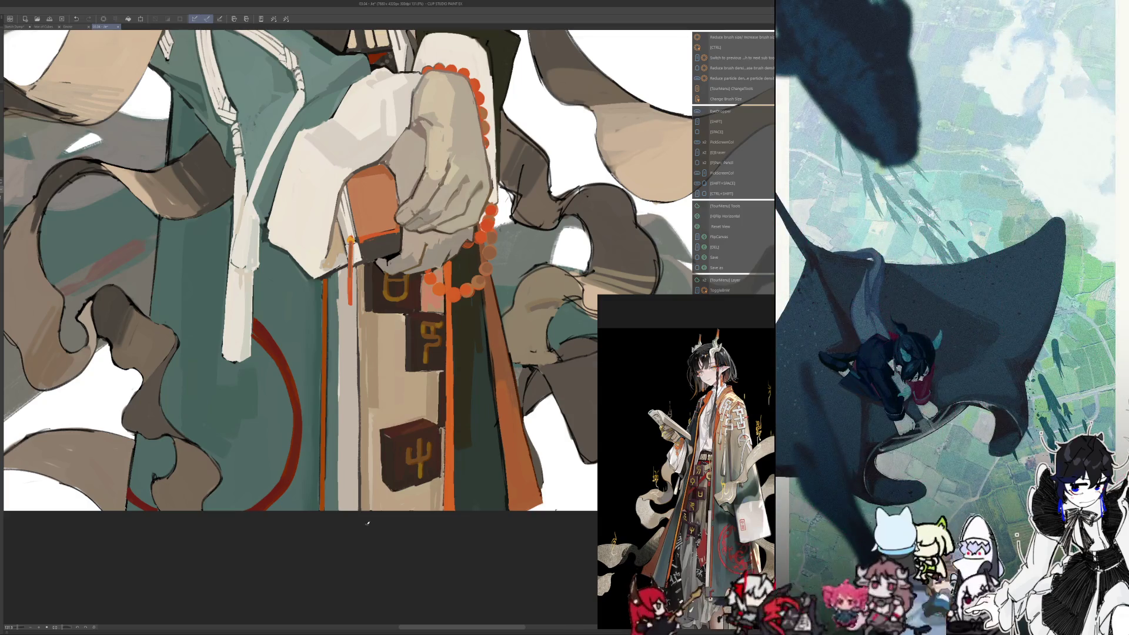
key("ctrl+0")
Zoom from the full illustration to 100% on the red circle emblem, checking the mirrored view
scroll(345, 535, "down", 1)
scroll(329, 534, "up", 3)
scroll(348, 538, "up", 2)
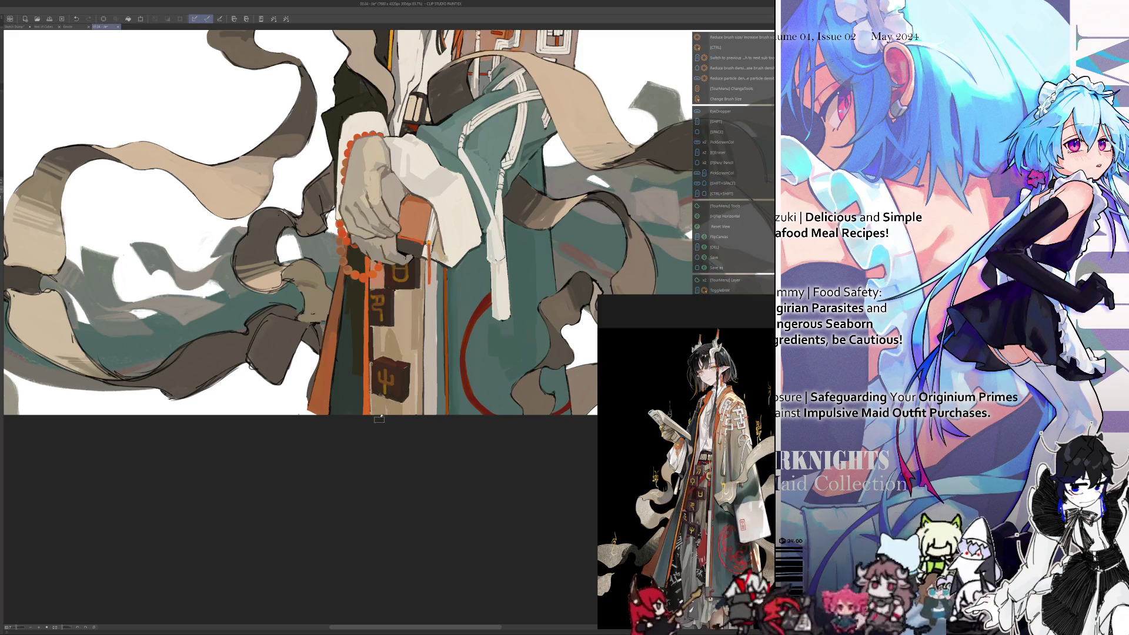
key("i")
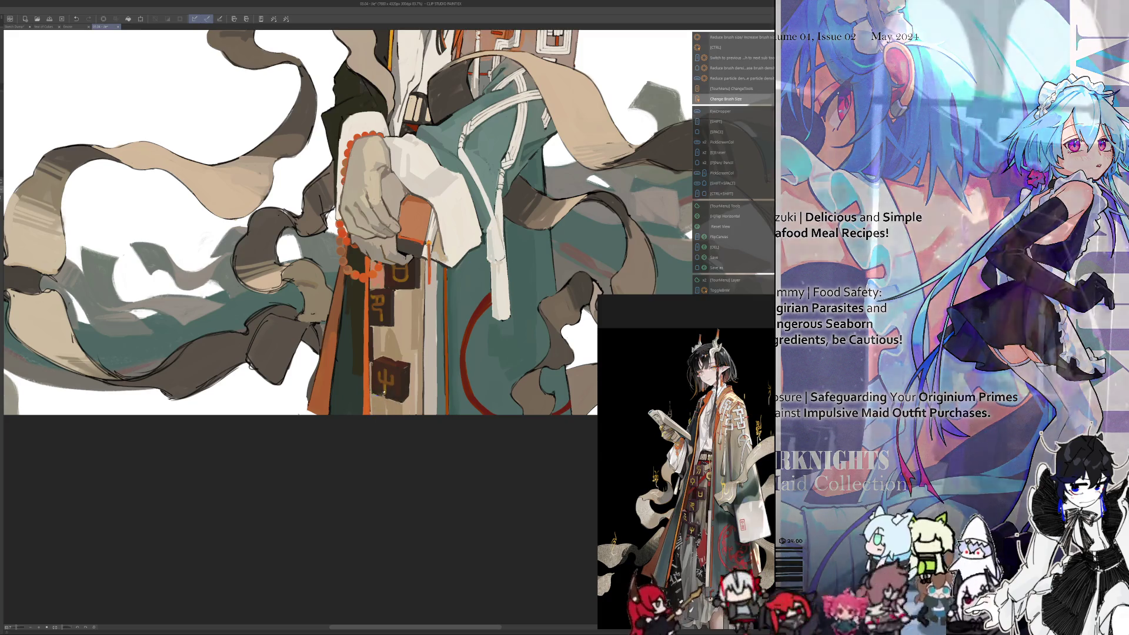
key("h")
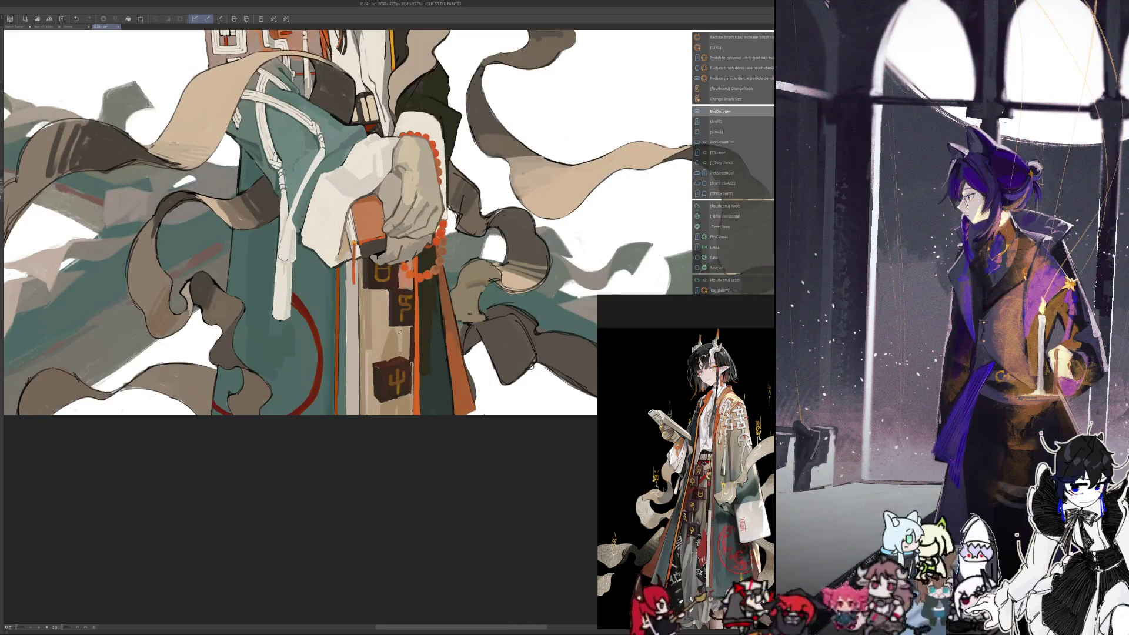
key("bracketright")
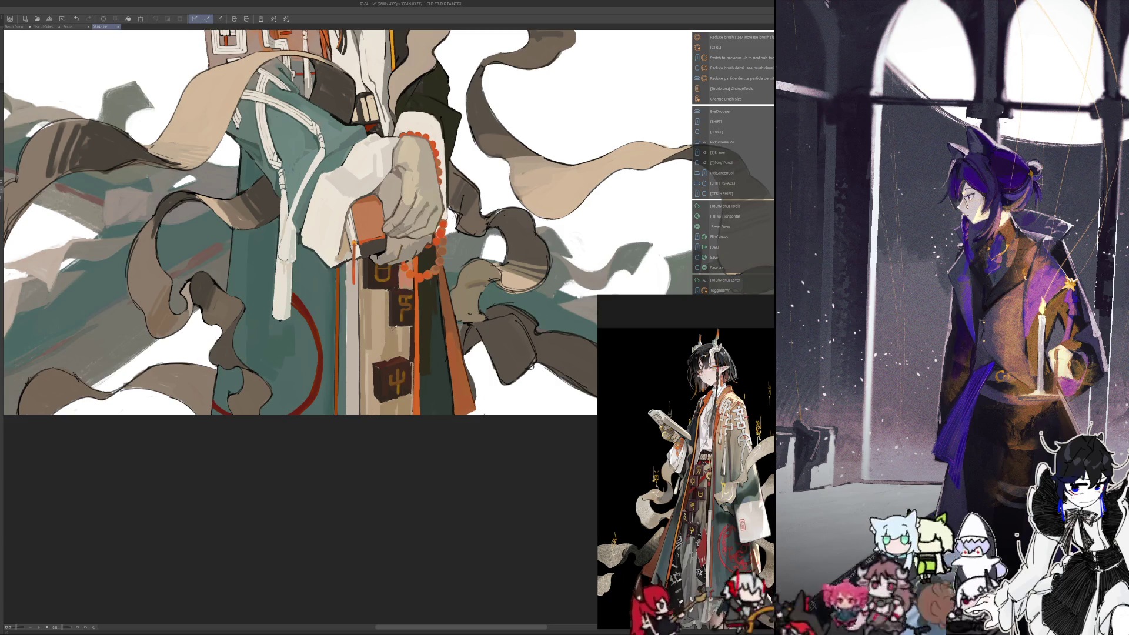
key("h")
key("alt")
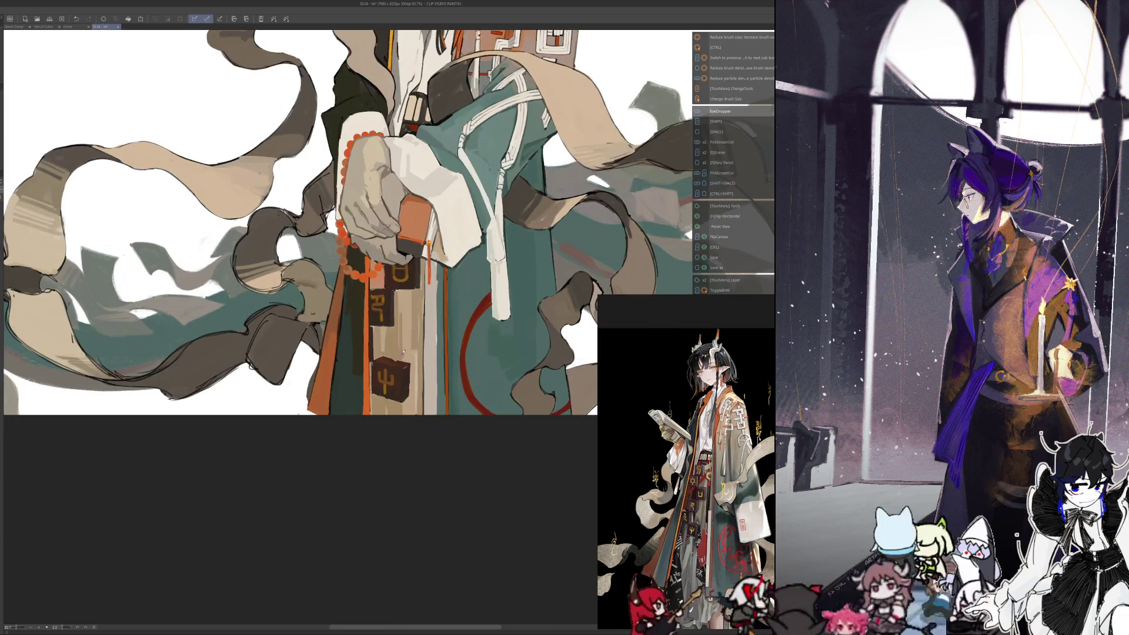
scroll(403, 303, "down", 5)
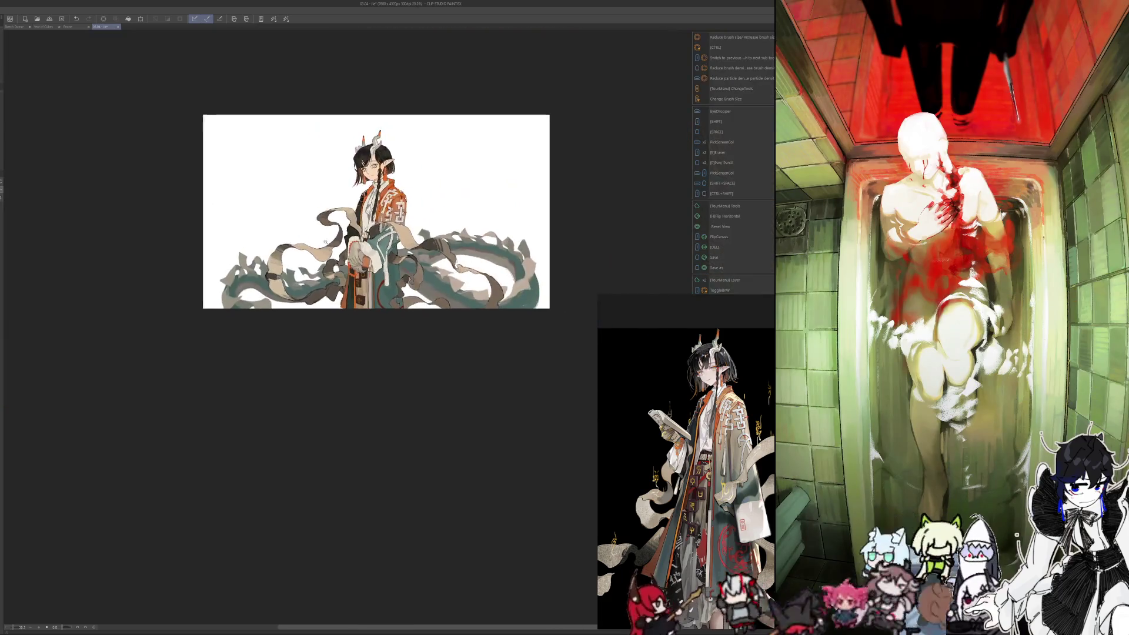
scroll(355, 312, "up", 3)
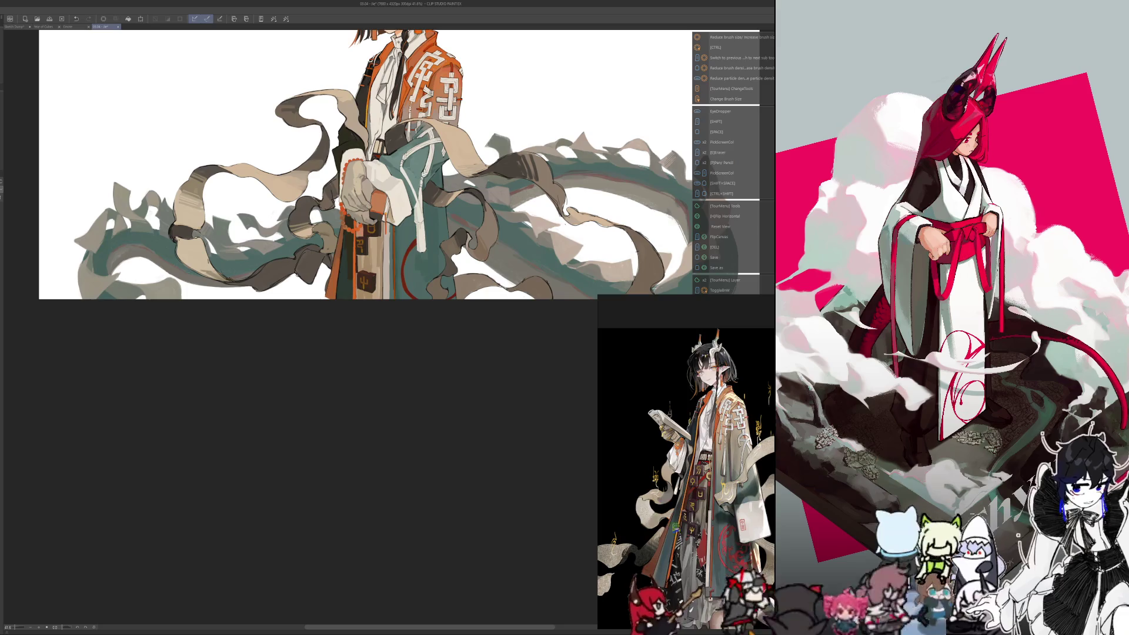
scroll(374, 257, "up", 5)
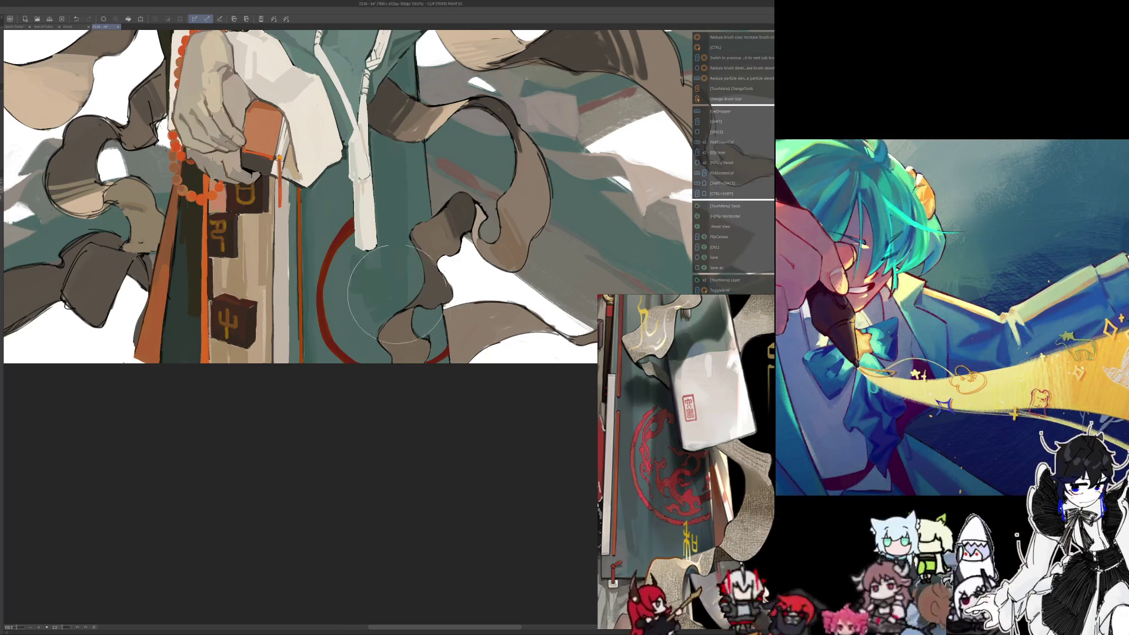
Shrink the brush, erase the stray red line beside the circle, and pick up the red
key("ctrl+alt")
mouse_move(394, 337)
left_mouse_down()
mouse_move(352, 332)
mouse_move(346, 292)
left_mouse_up()
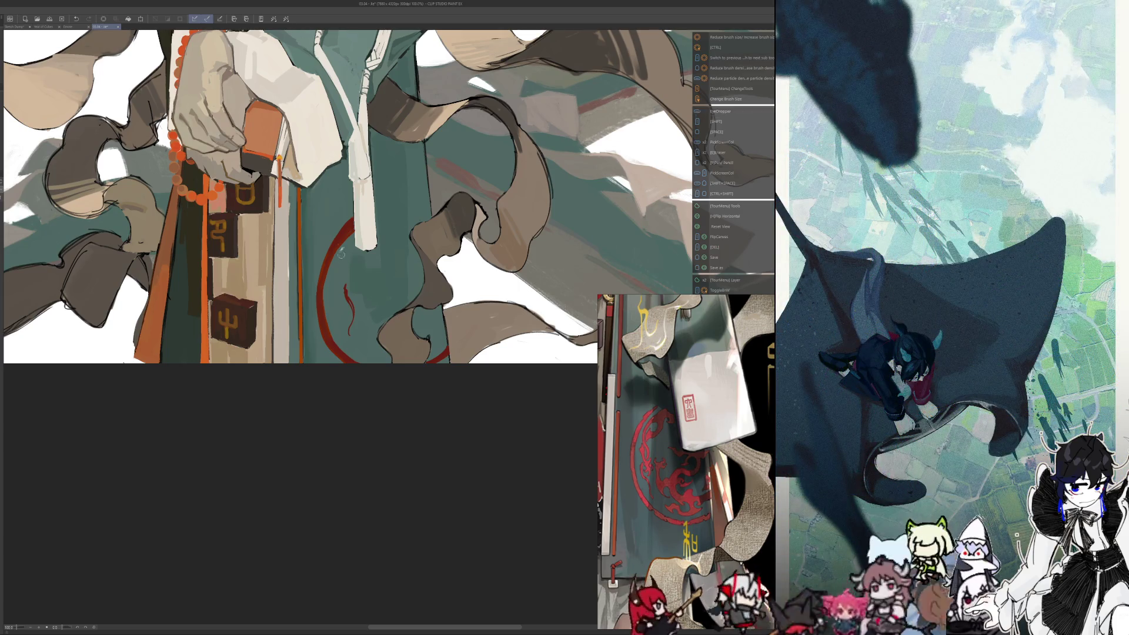
left_click_drag(344, 281, 348, 331)
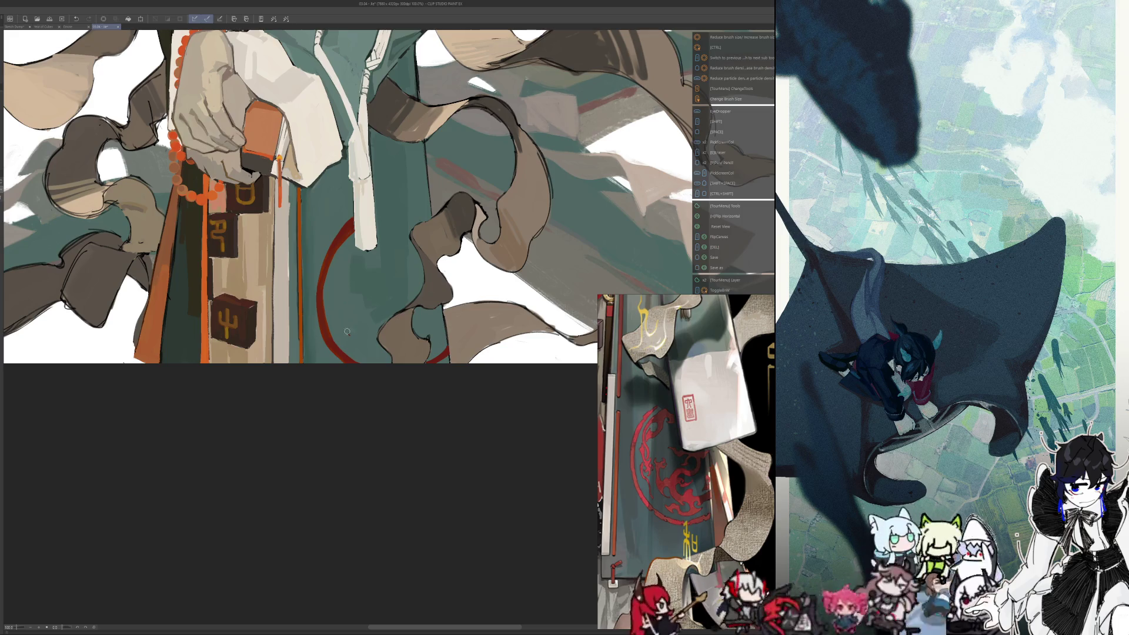
key("alt")
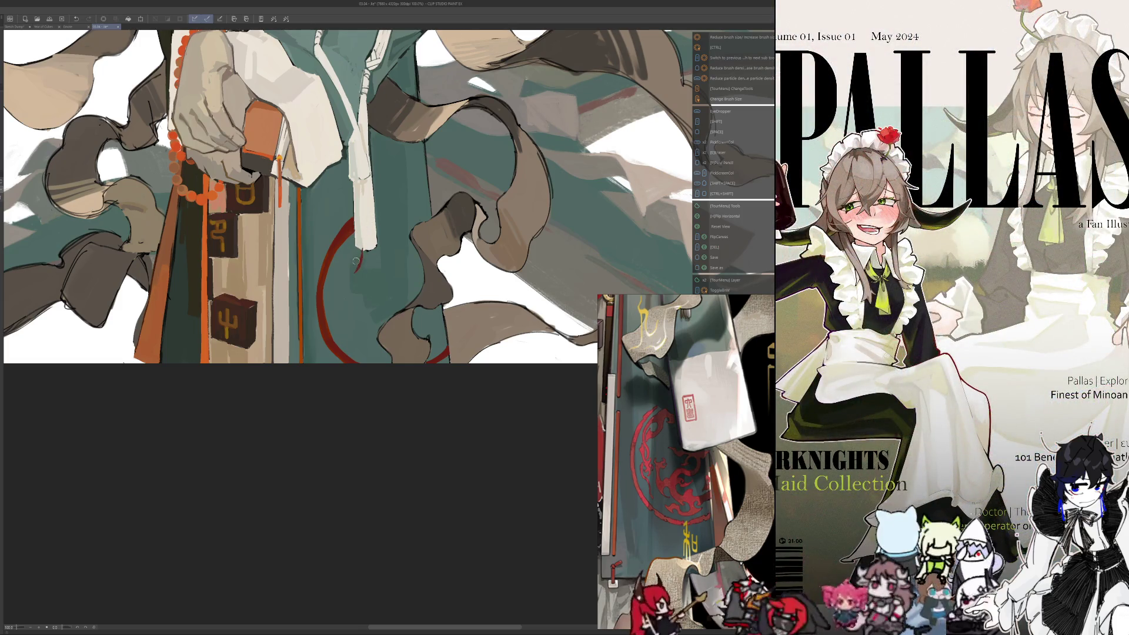
key("alt")
key("alt")
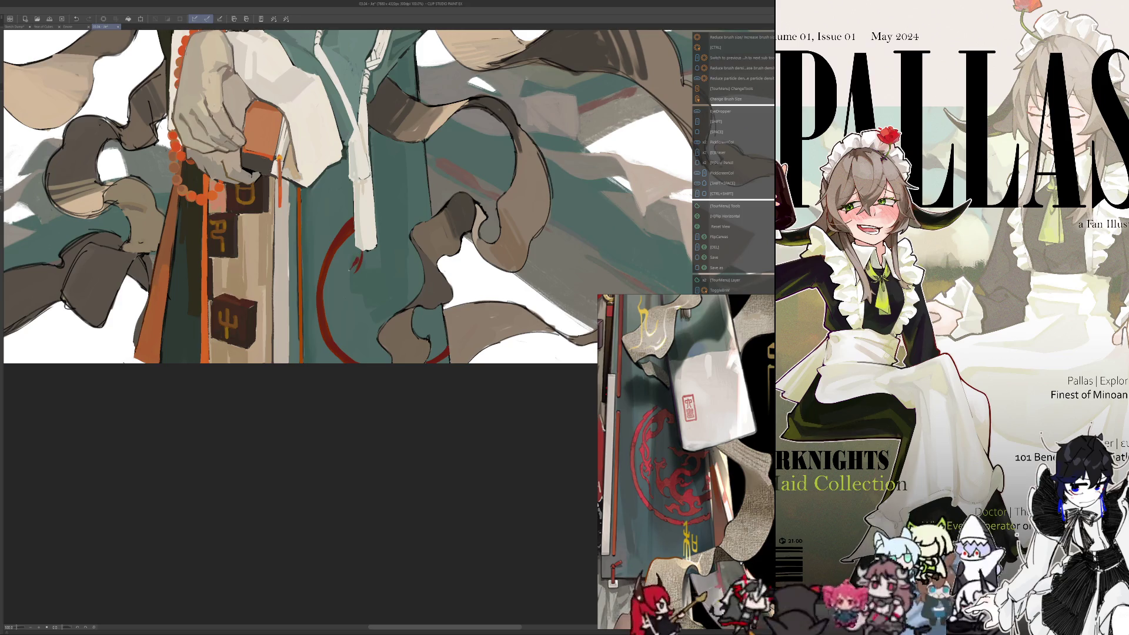
Sketch the first dragon strokes inside the circle, then undo the failed attempts
left_click_drag(344, 276, 347, 287)
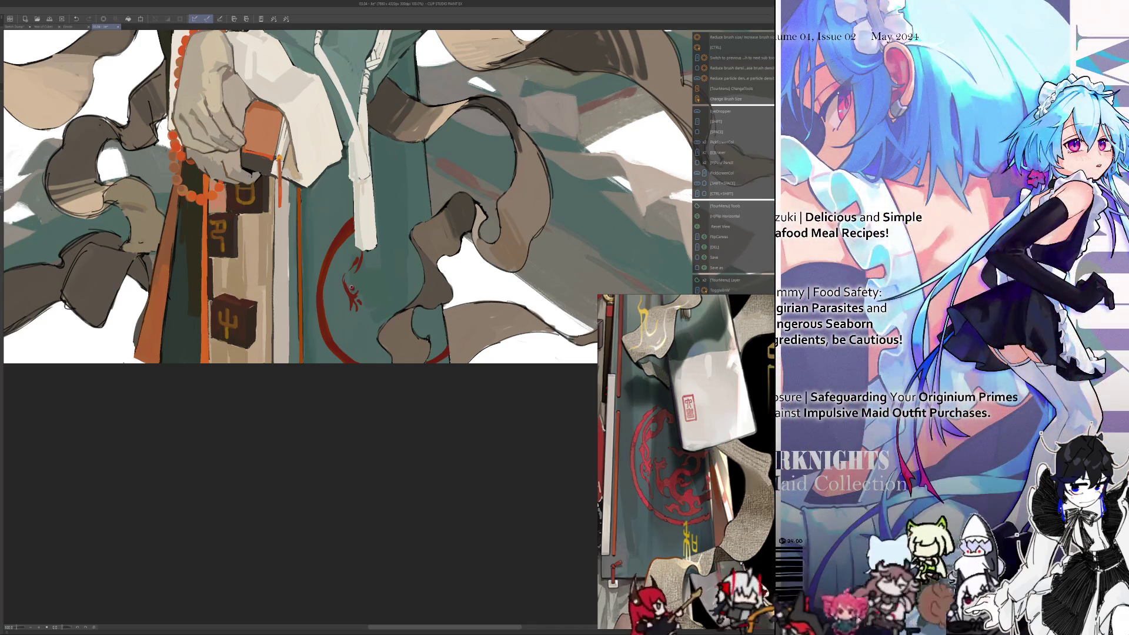
left_click_drag(353, 286, 352, 257)
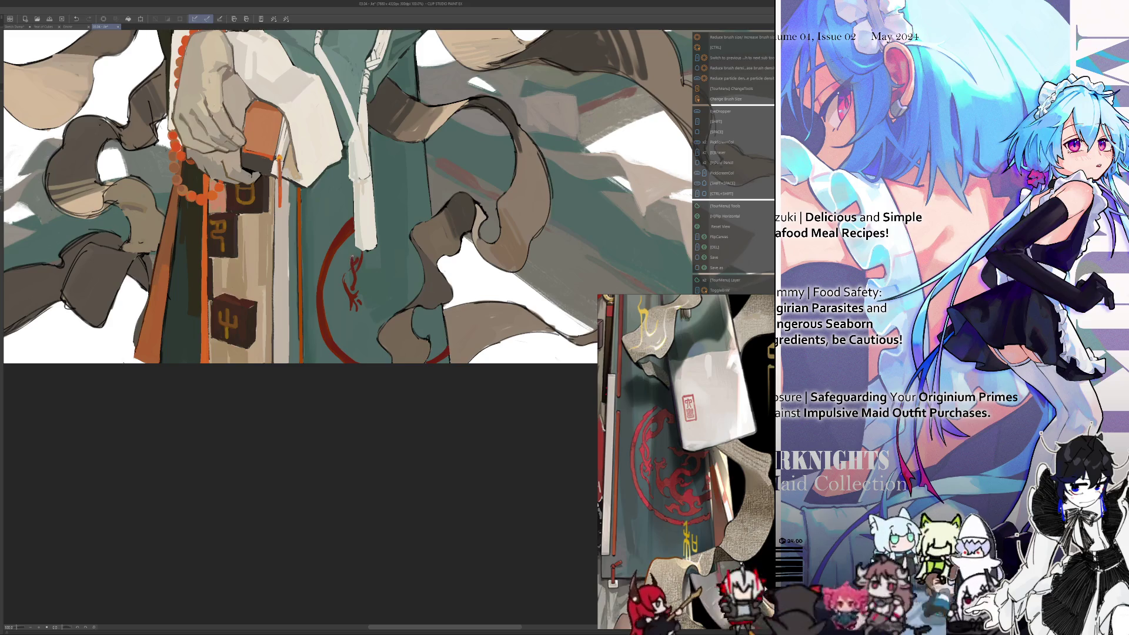
left_click(74, 18)
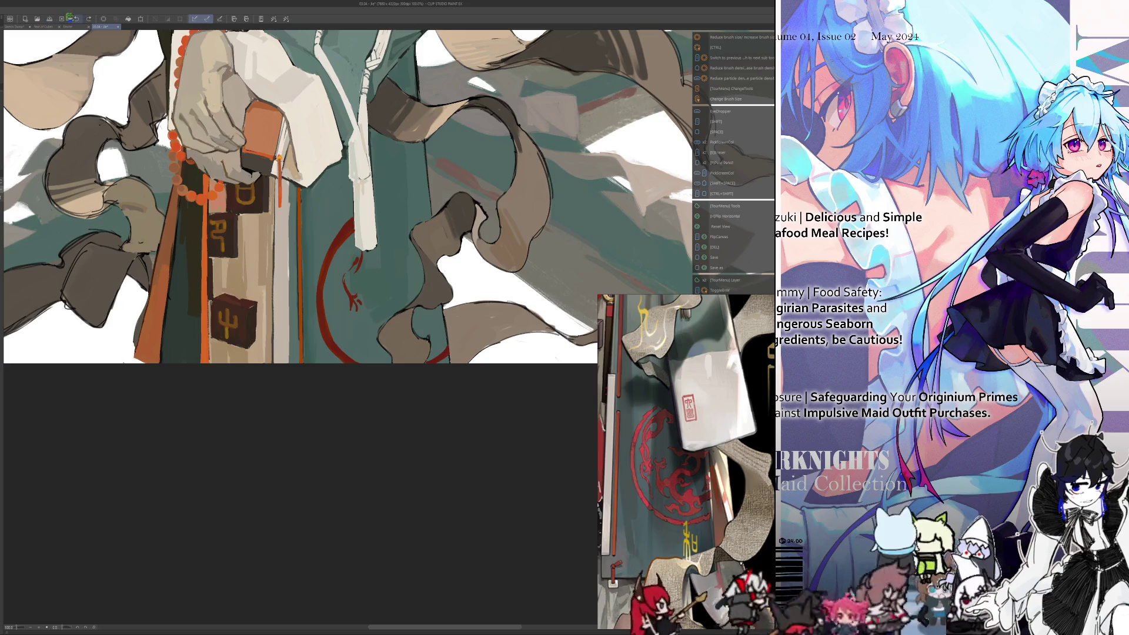
left_click(74, 18)
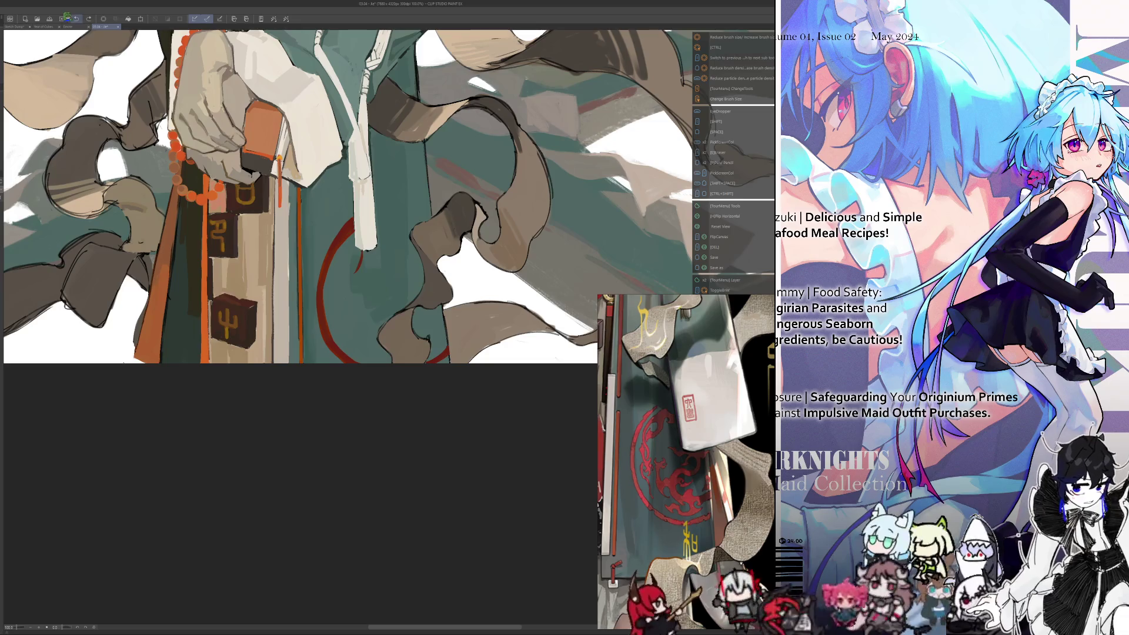
left_click(72, 15)
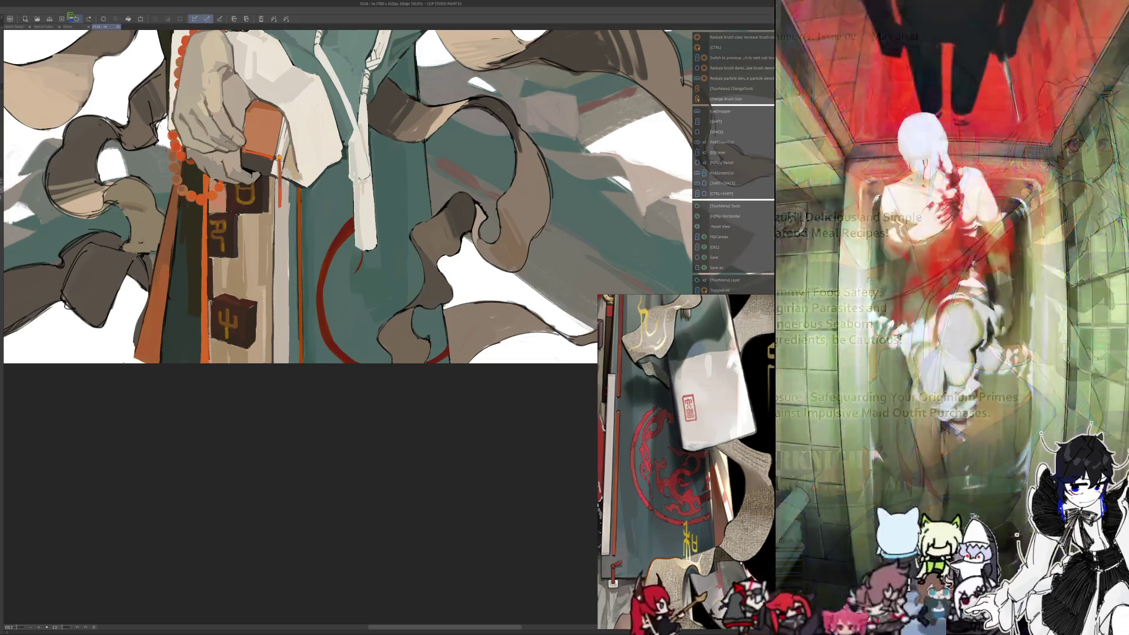
left_click(72, 16)
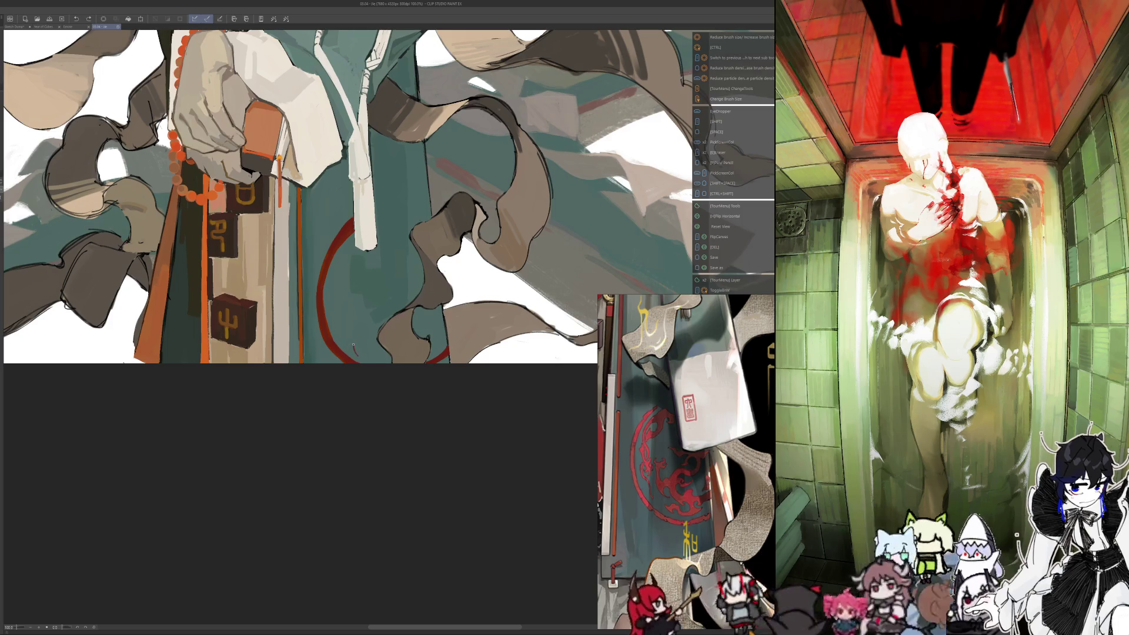
Paint short dark red dragon strokes inside the circle, resampling the red between strokes
mouse_move(356, 354)
left_mouse_down()
mouse_move(340, 308)
mouse_move(347, 325)
left_mouse_up()
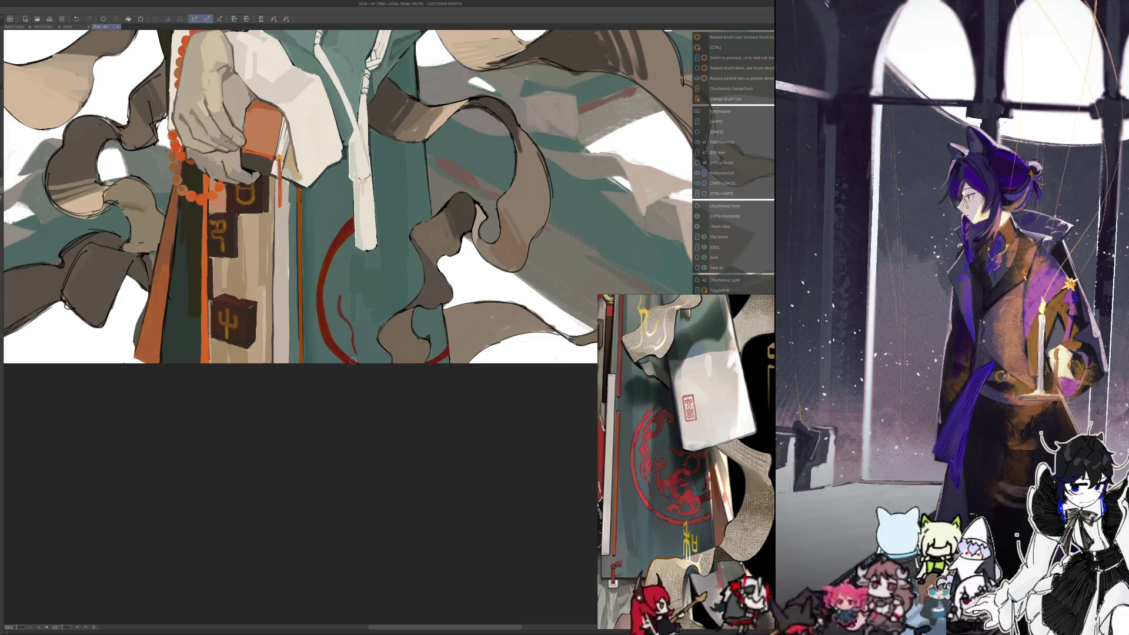
key("alt")
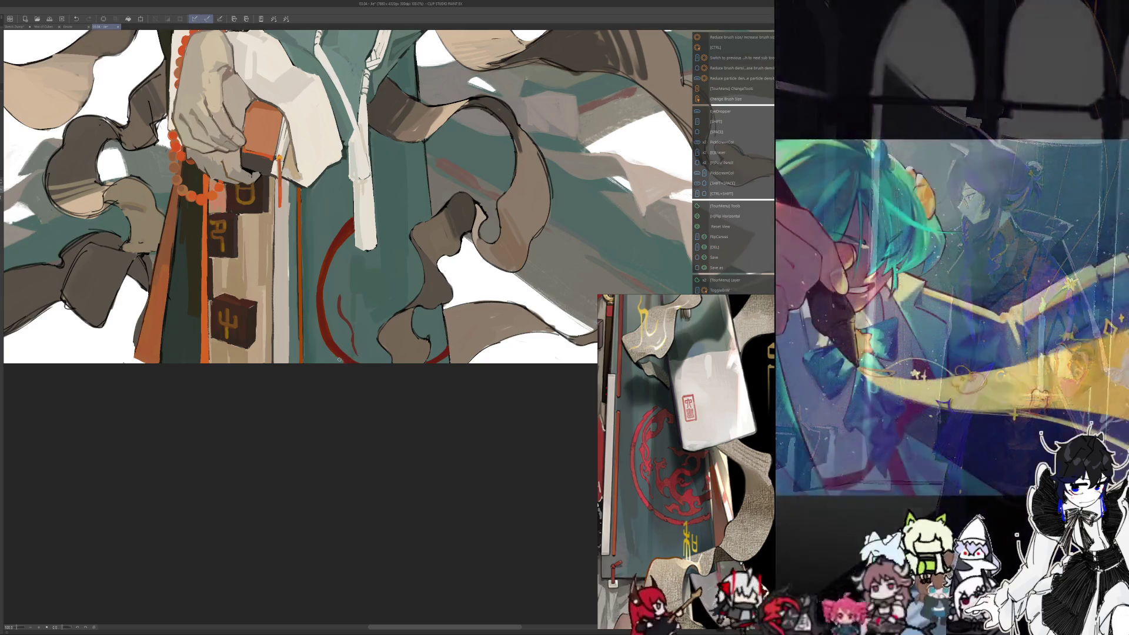
key("alt")
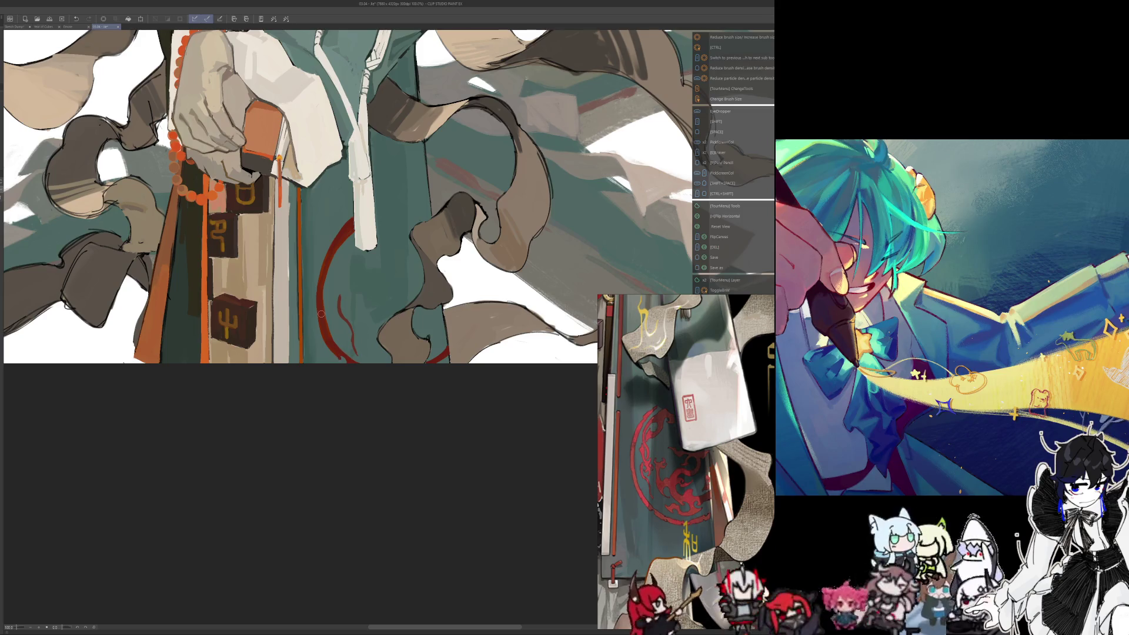
key("shift+space")
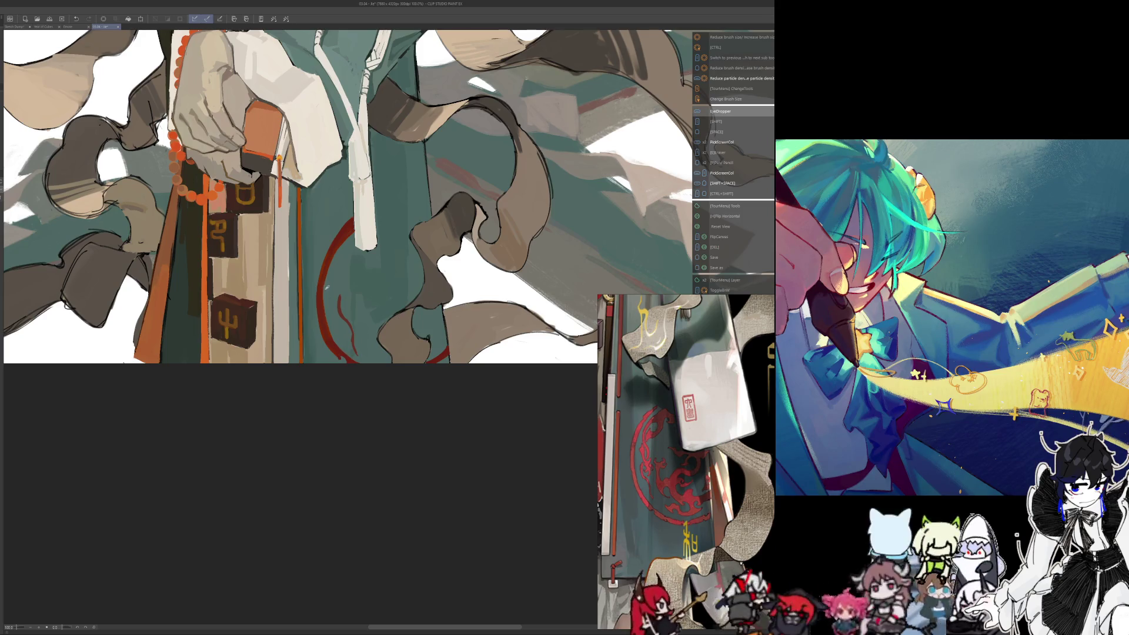
key("alt")
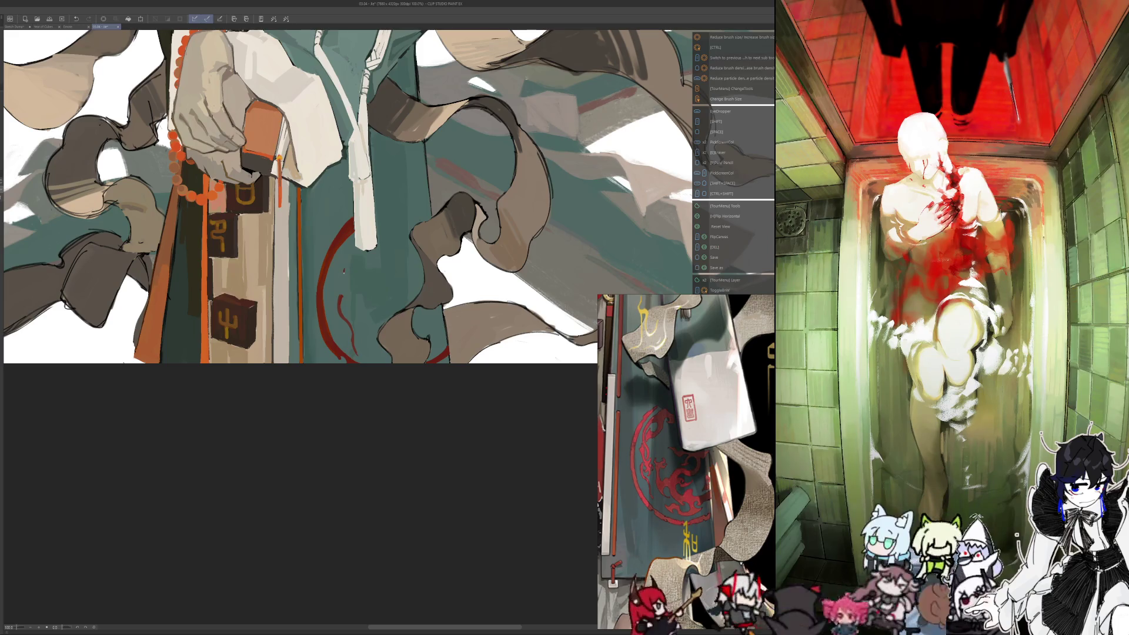
left_click_drag(346, 297, 347, 285)
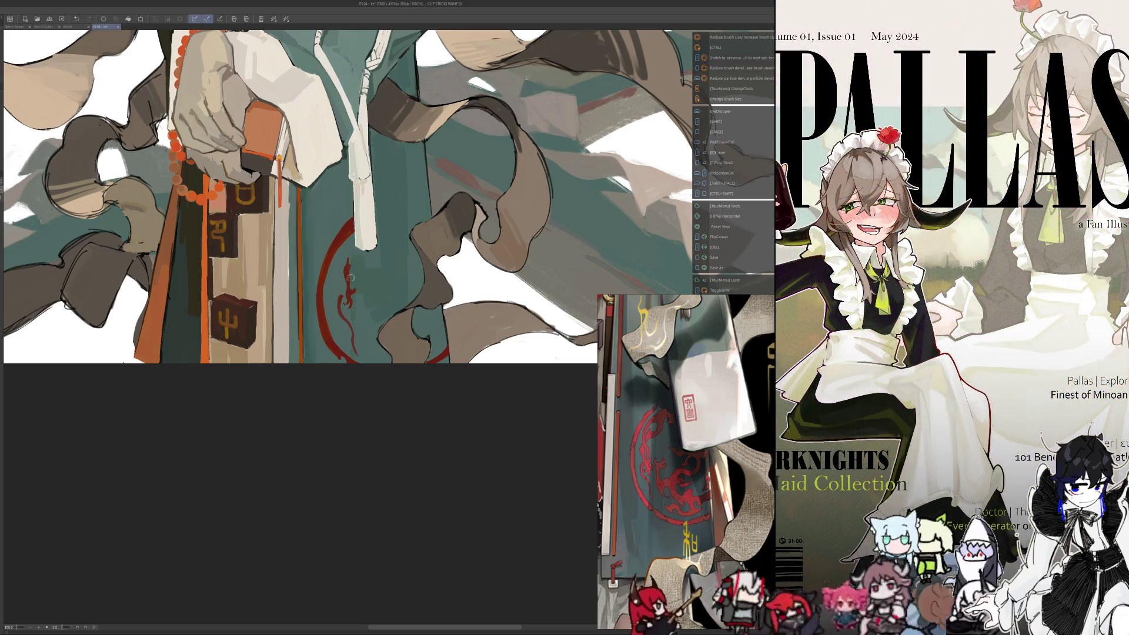
key("i")
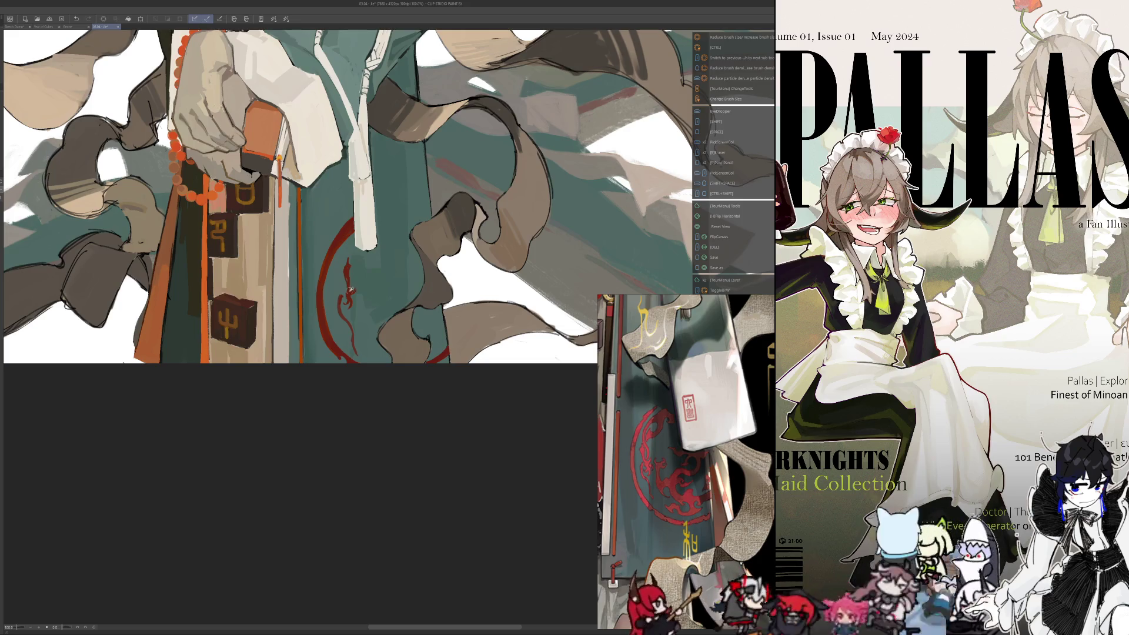
key("i")
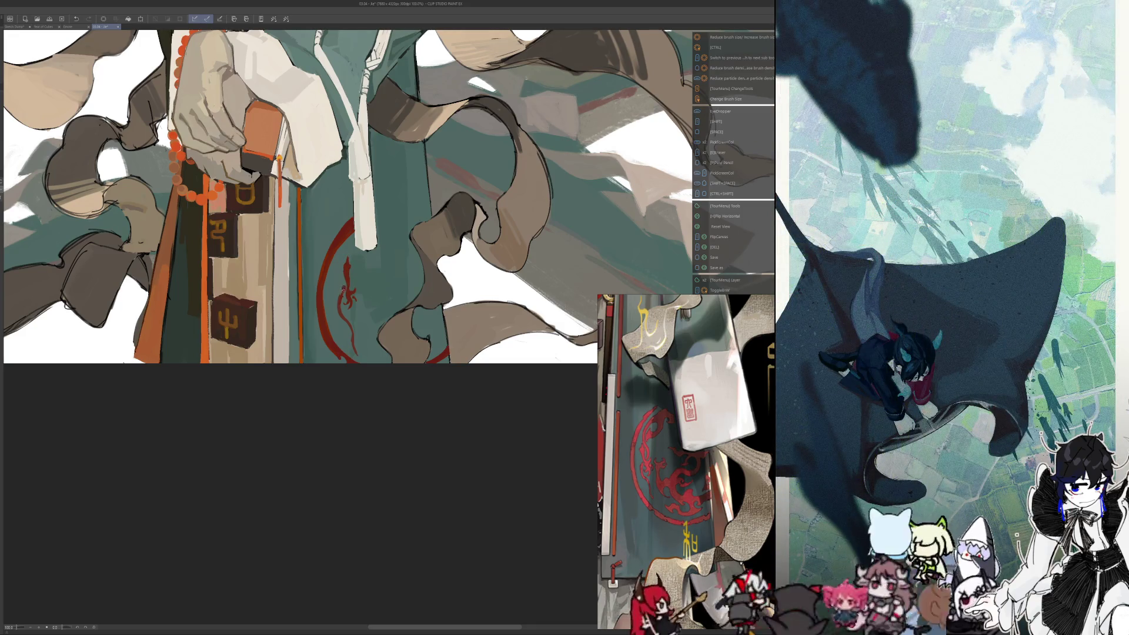
key("i")
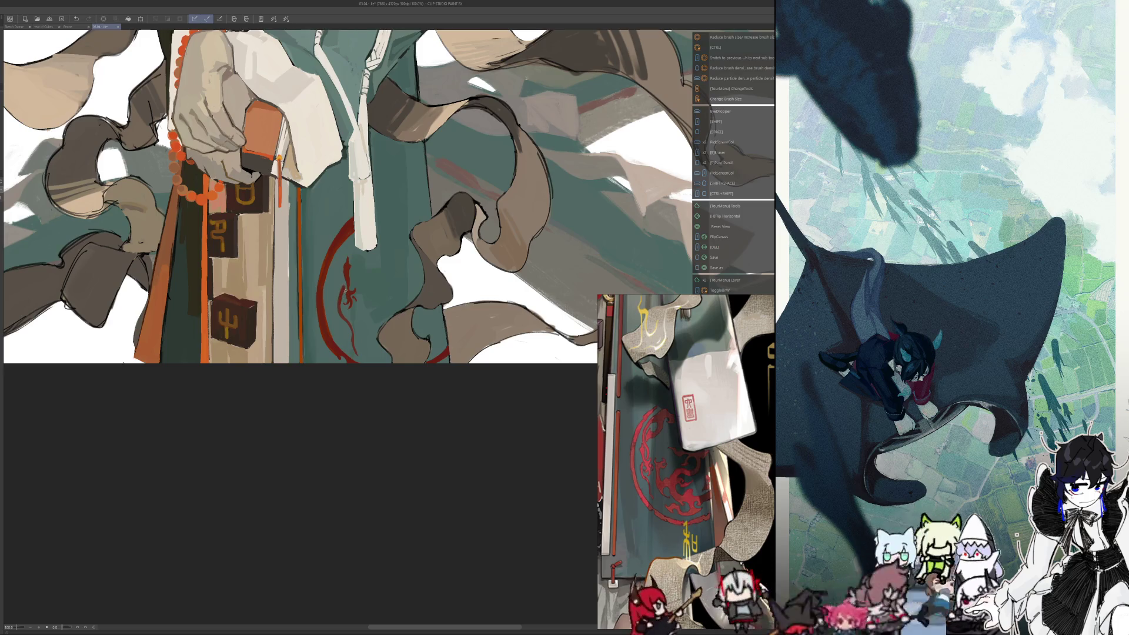
key("i")
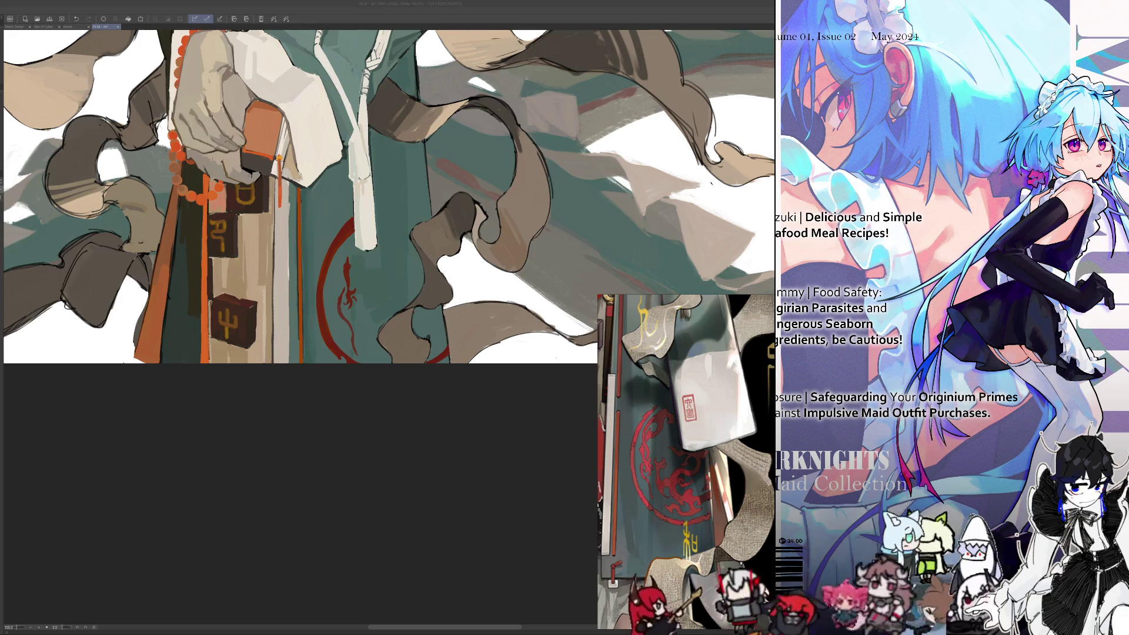
key("alt+Tab")
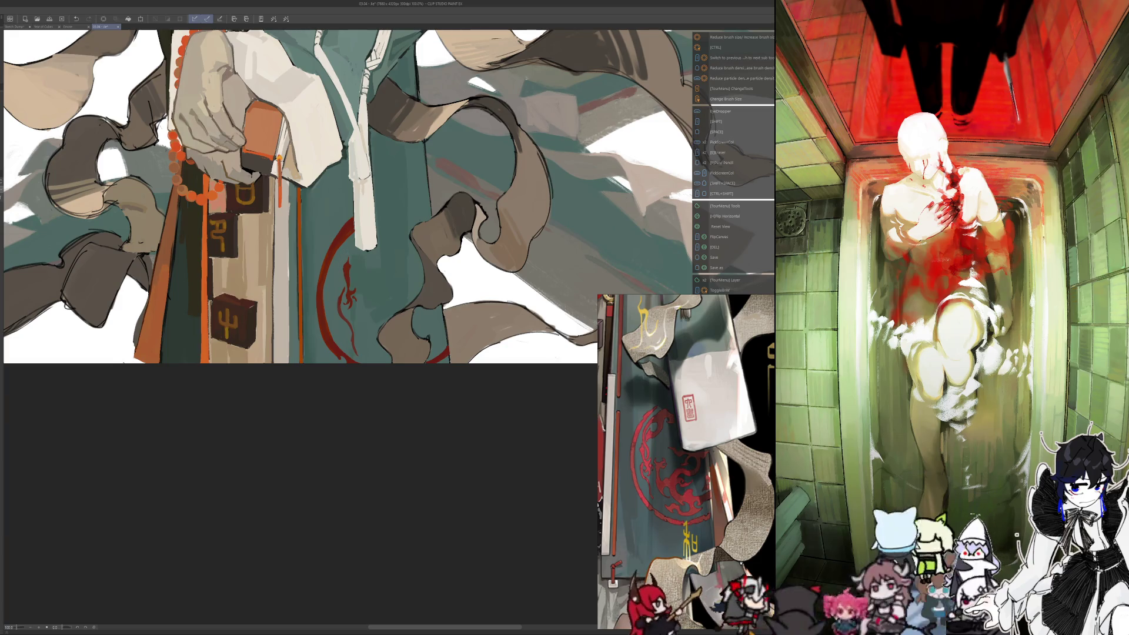
key("alt+Tab")
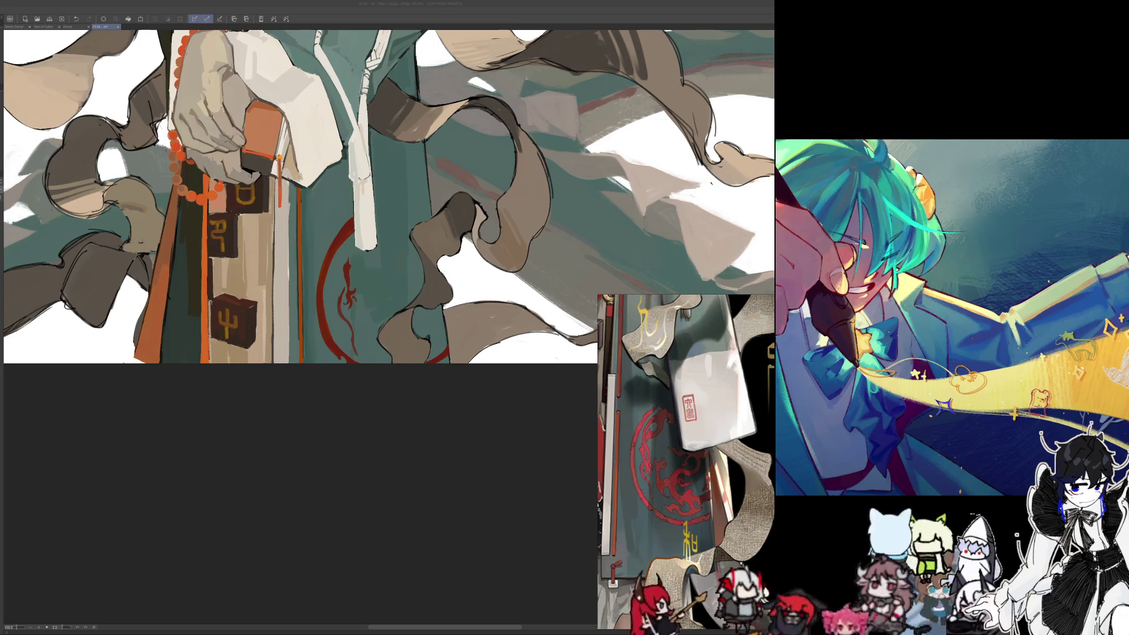
scroll(386, 474, "up", 1)
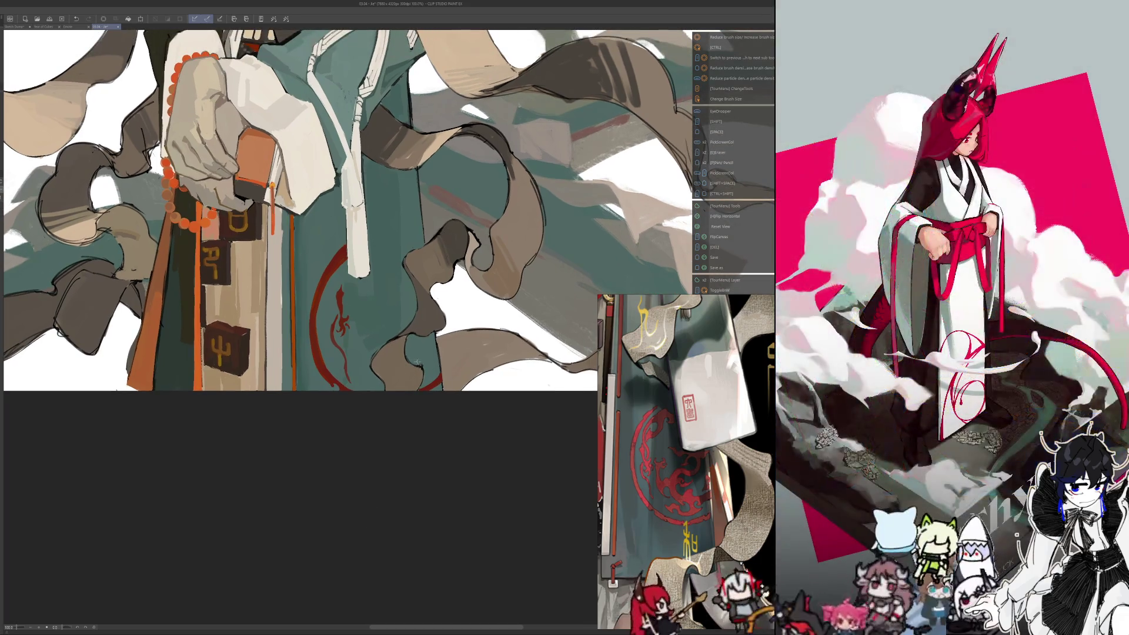
Add short red strokes to the robe's dragon emblem, then pan down over the lower robe
key("alt")
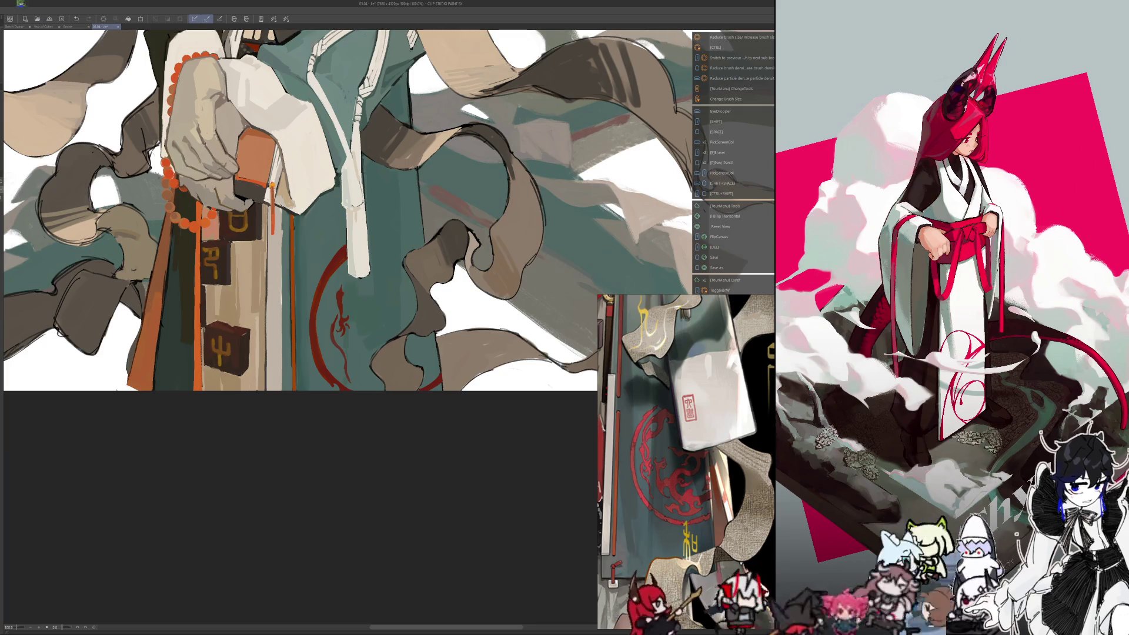
key("ctrl+z")
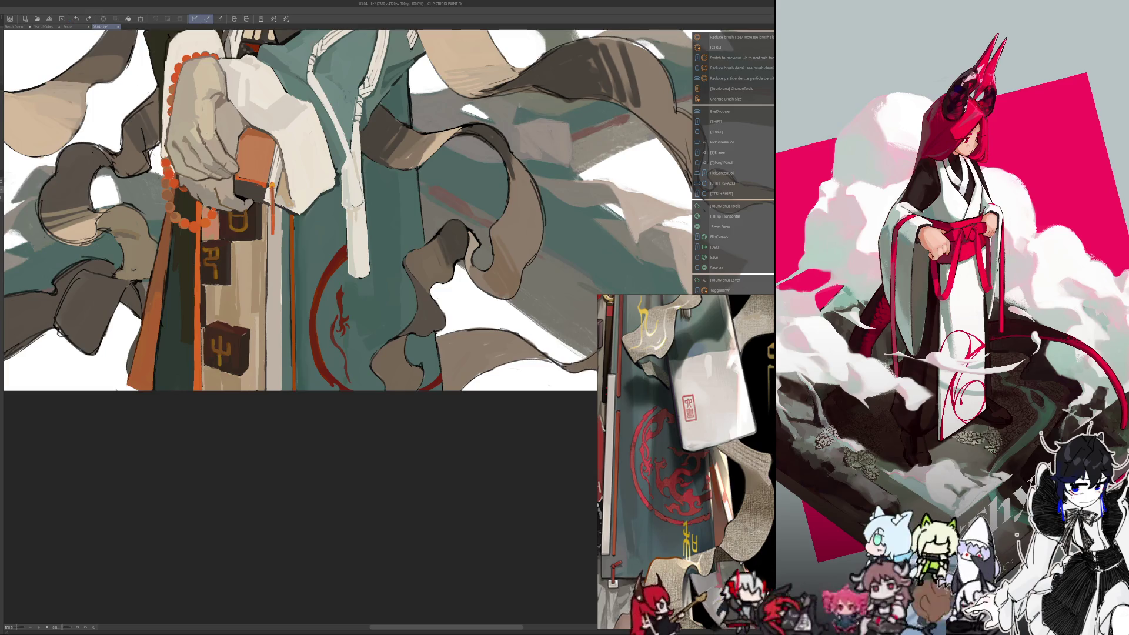
key("ctrl+y")
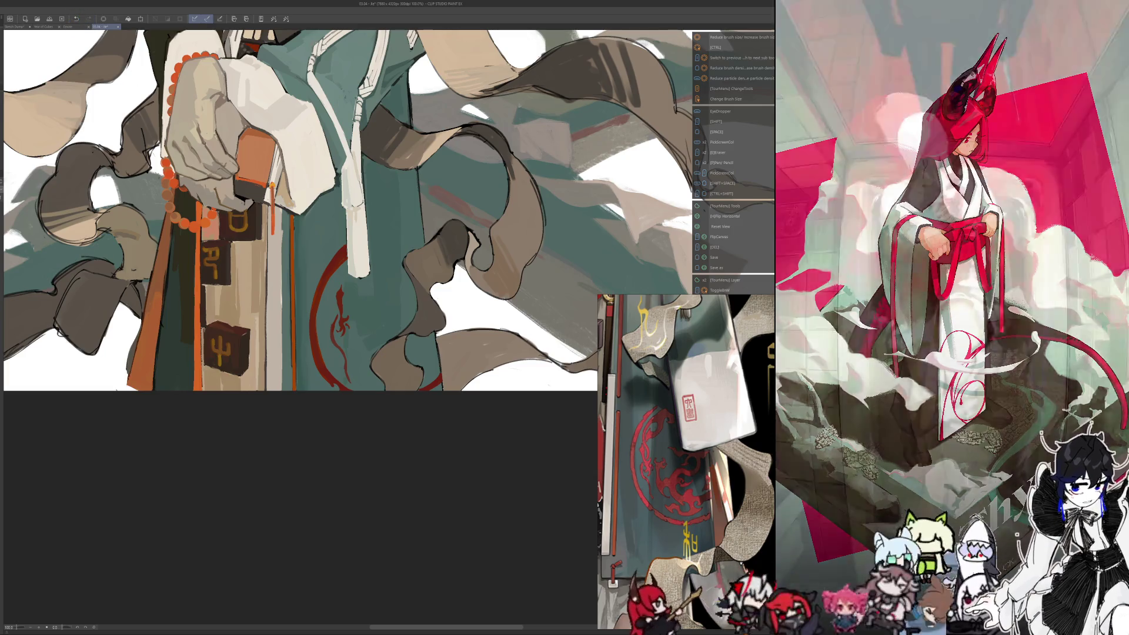
key("Tab")
left_click(360, 321)
mouse_move(329, 285)
left_mouse_down()
mouse_move(341, 333)
mouse_move(350, 316)
left_mouse_up()
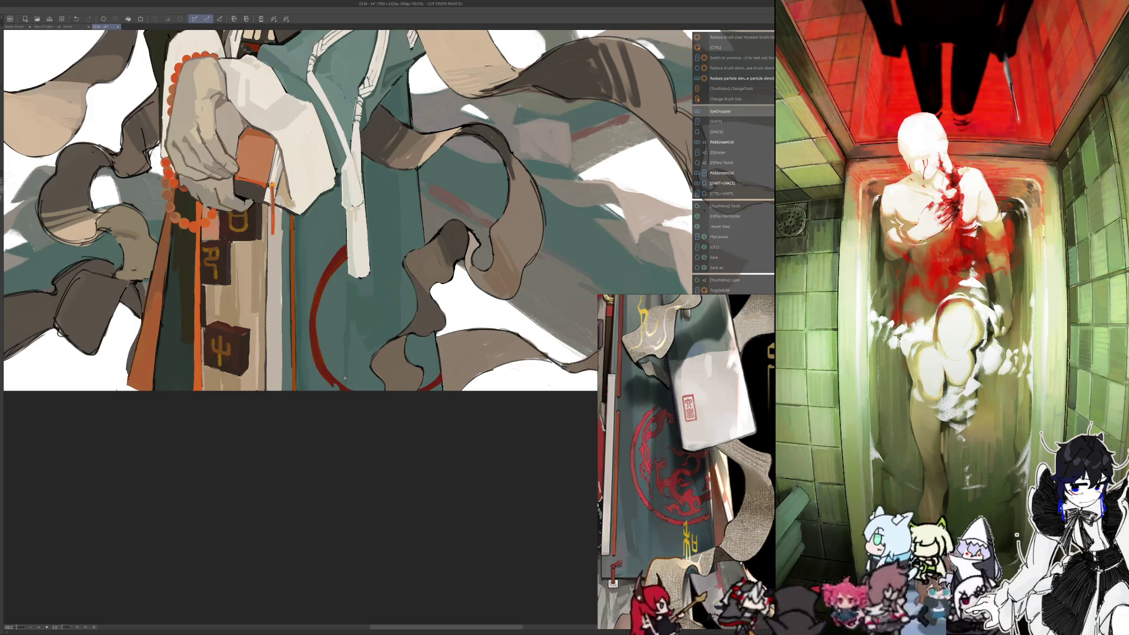
left_click_drag(326, 355, 341, 398)
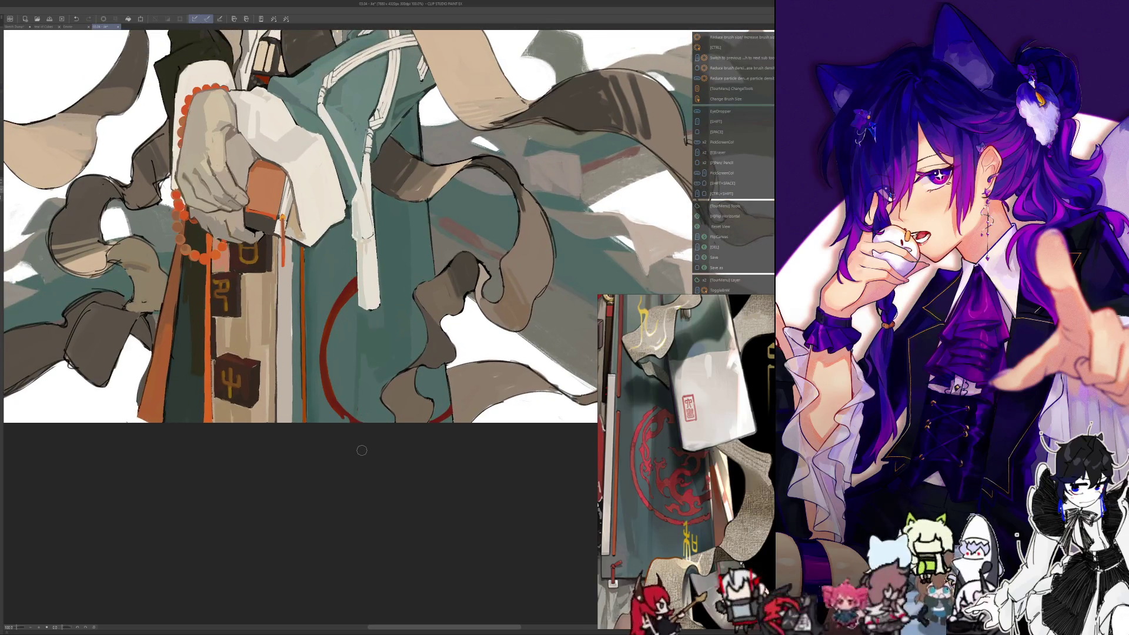
key("alt")
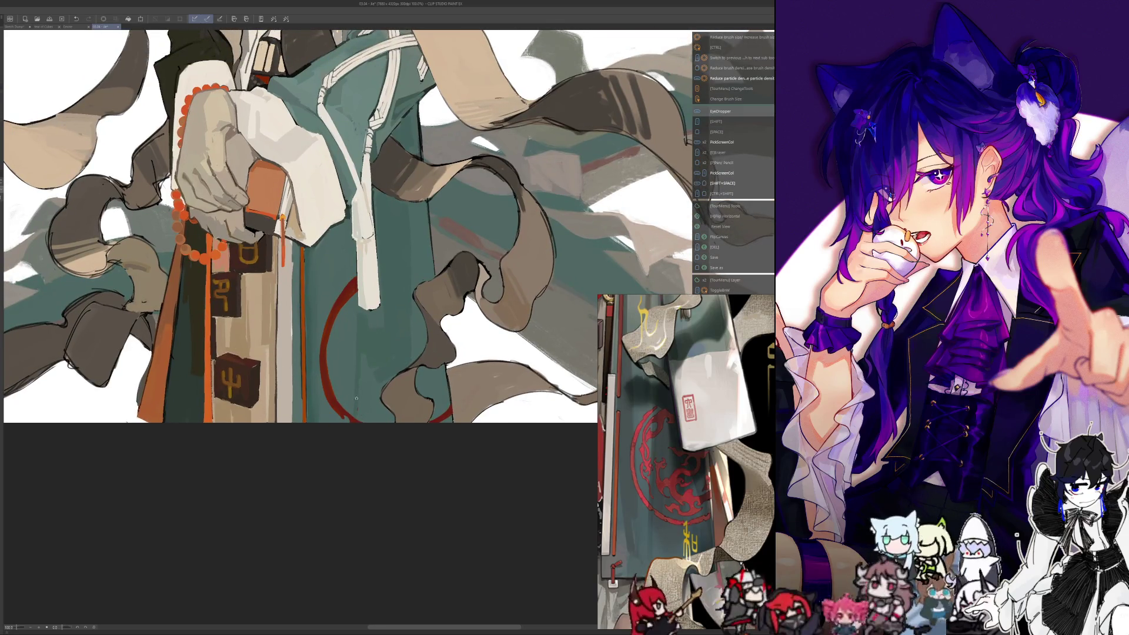
left_click_drag(349, 371, 356, 409)
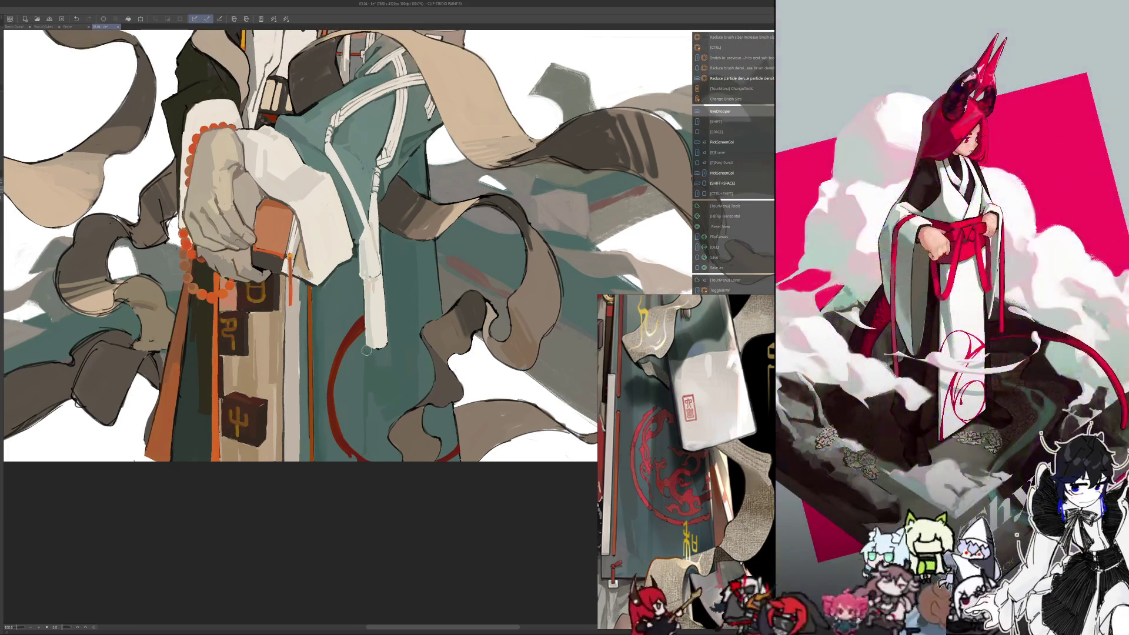
mouse_move(370, 349)
left_mouse_down()
mouse_move(335, 479)
mouse_move(364, 484)
mouse_move(426, 567)
mouse_move(428, 529)
mouse_move(404, 541)
mouse_move(417, 552)
mouse_move(396, 535)
mouse_move(406, 557)
left_mouse_up()
scroll(427, 529, "down", 3)
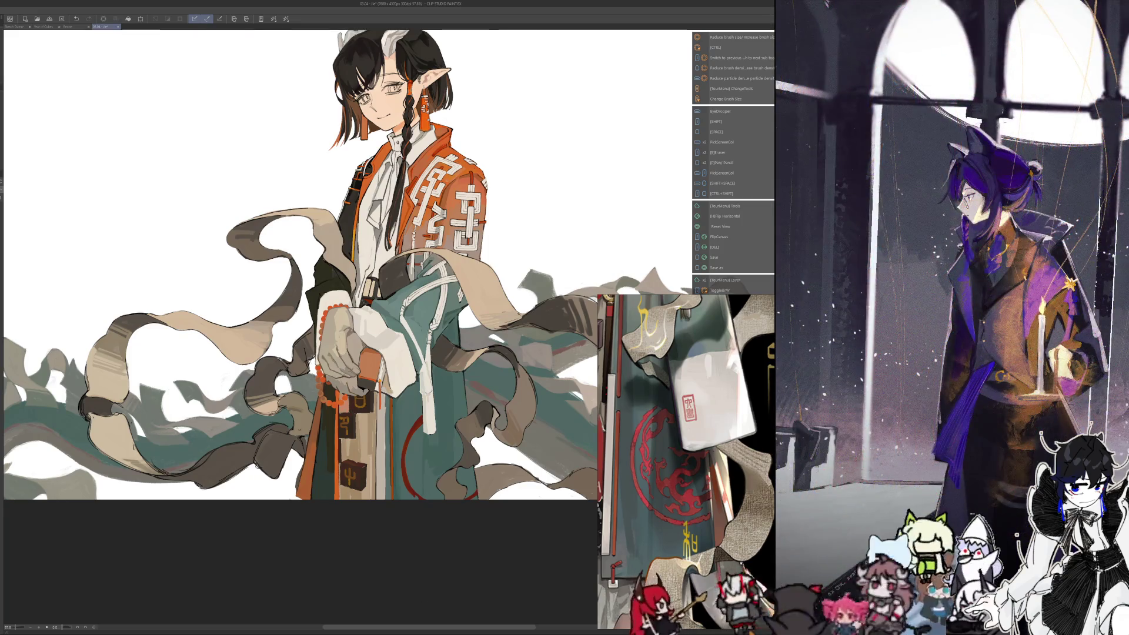
scroll(300, 264, "down", 3)
scroll(300, 265, "up", 3)
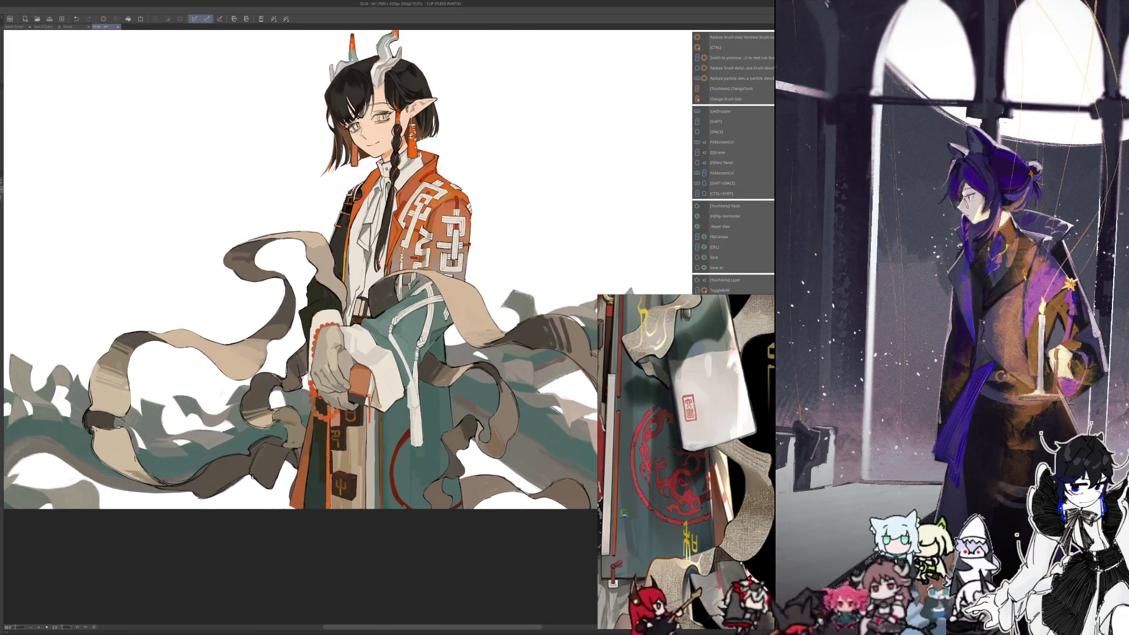
scroll(300, 265, "up", 2)
scroll(300, 264, "down", 3)
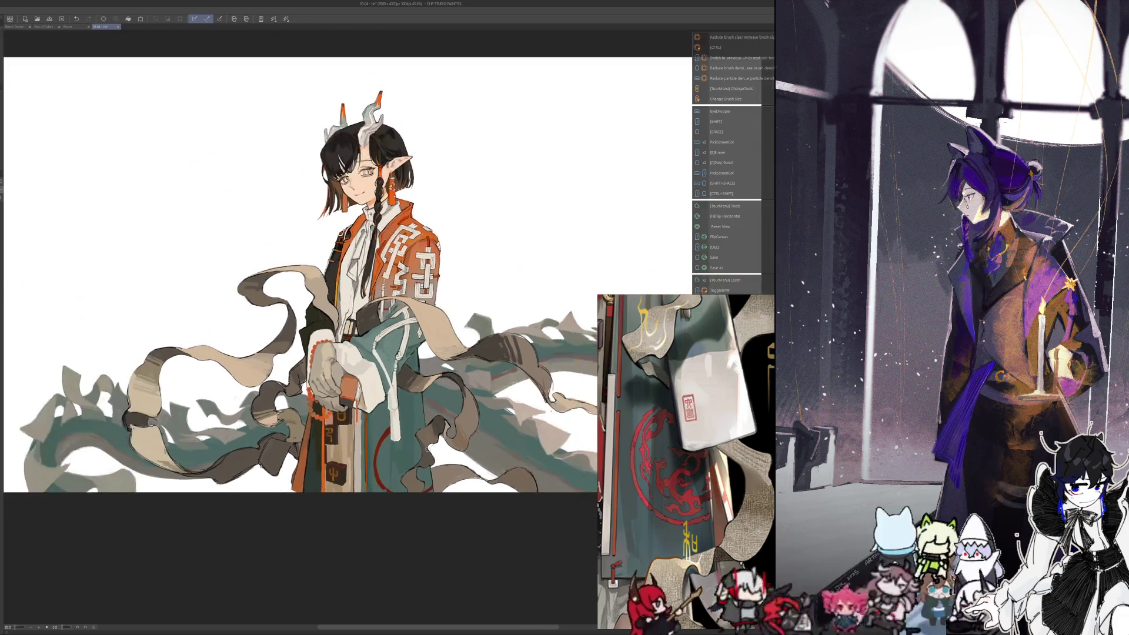
scroll(300, 264, "up", 1)
scroll(503, 449, "up", 2)
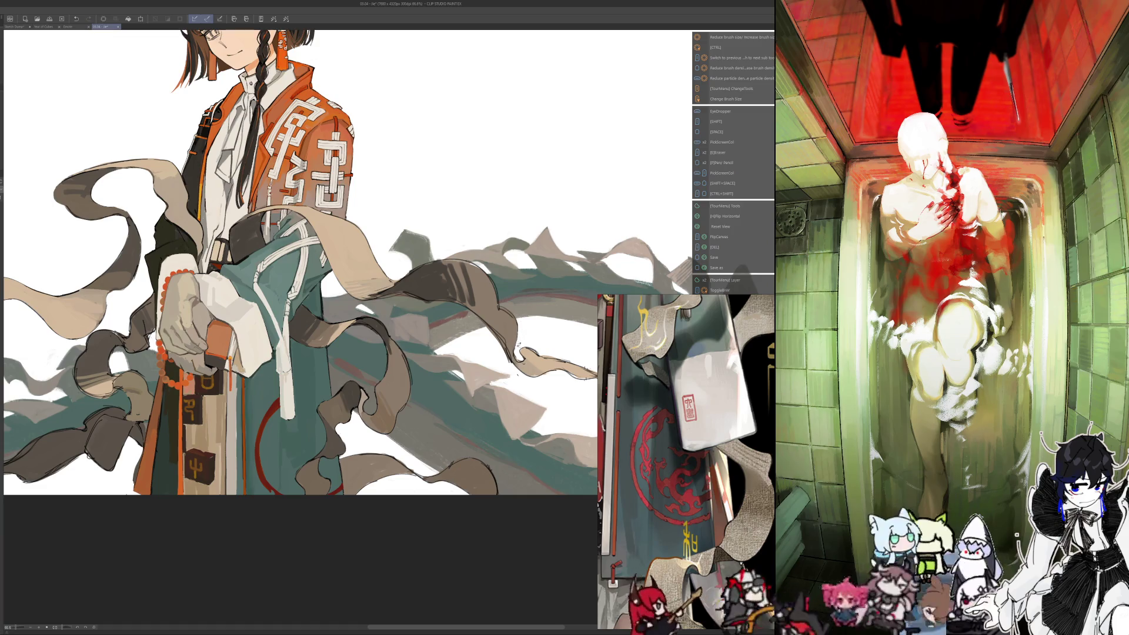
key("i")
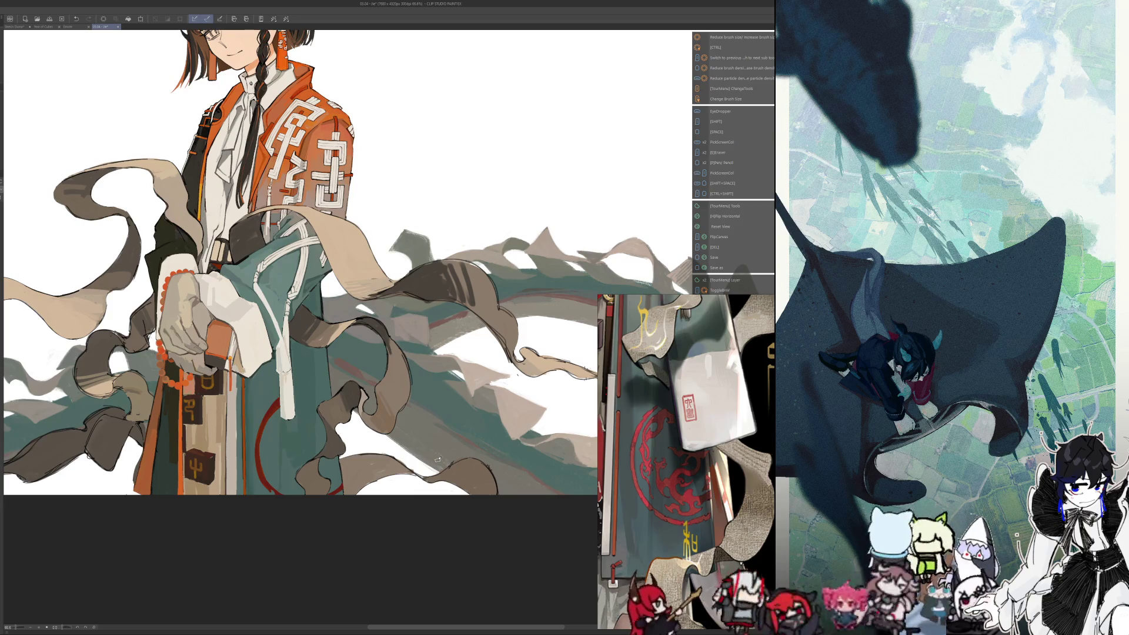
scroll(445, 577, "up", 2)
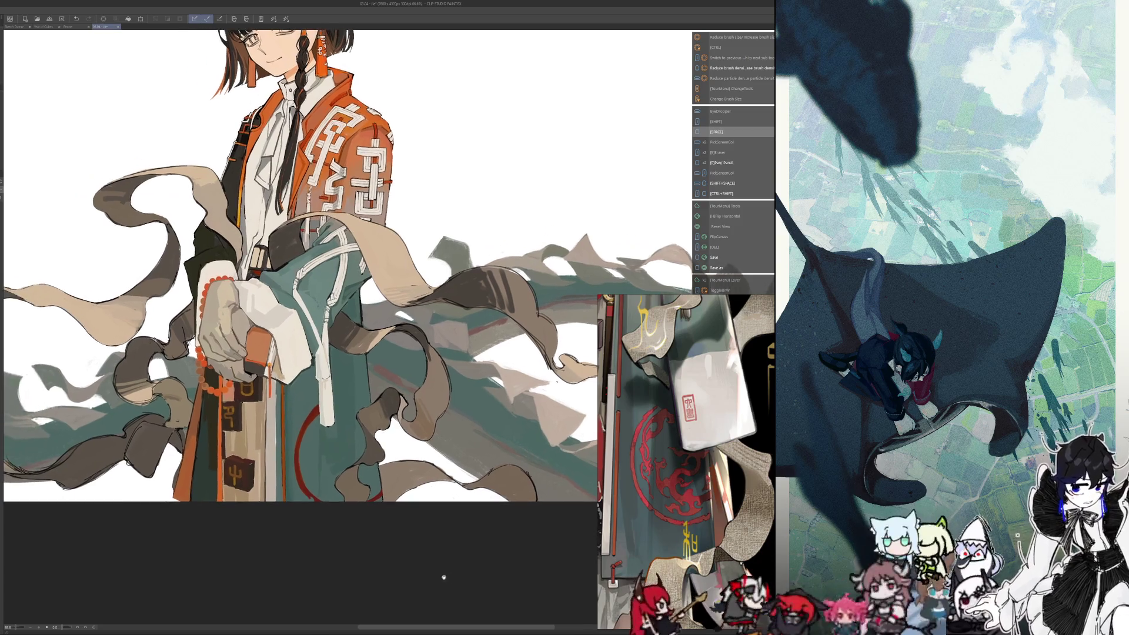
Rotate the view onto the dragon emblem and try a thin red curve, undoing it
scroll(445, 577, "up", 4)
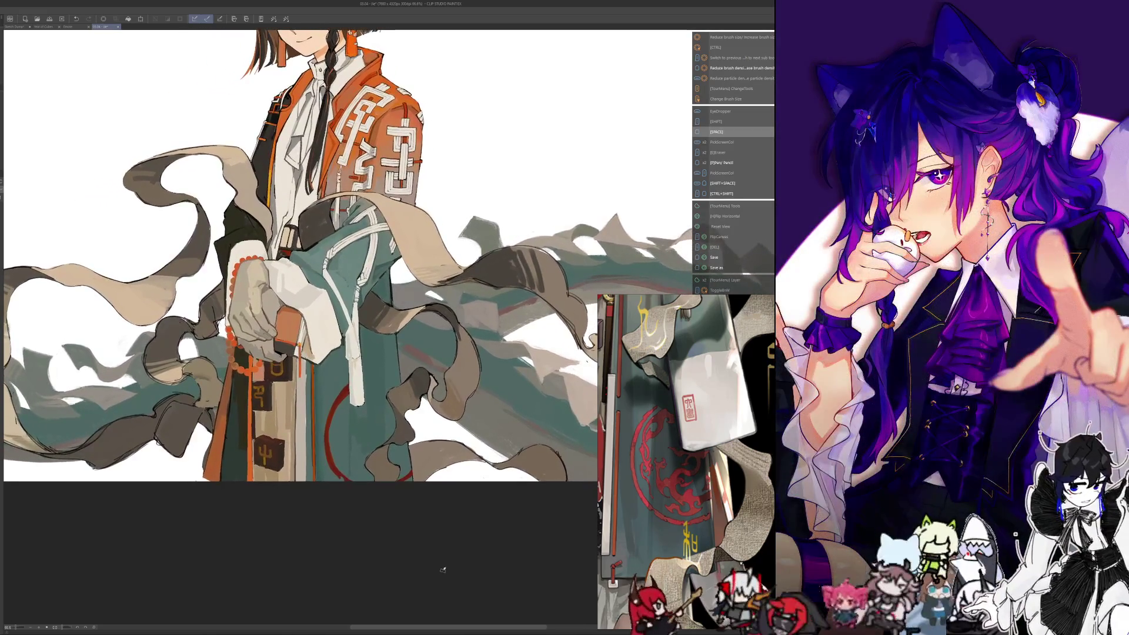
scroll(443, 570, "up", 4)
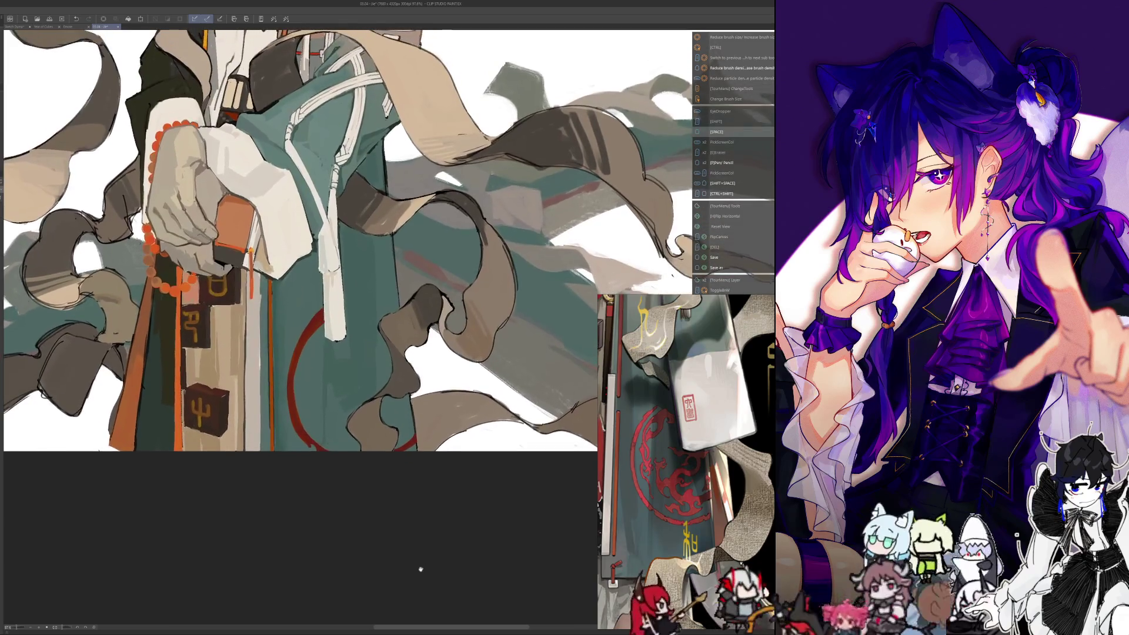
scroll(419, 567, "left", 2)
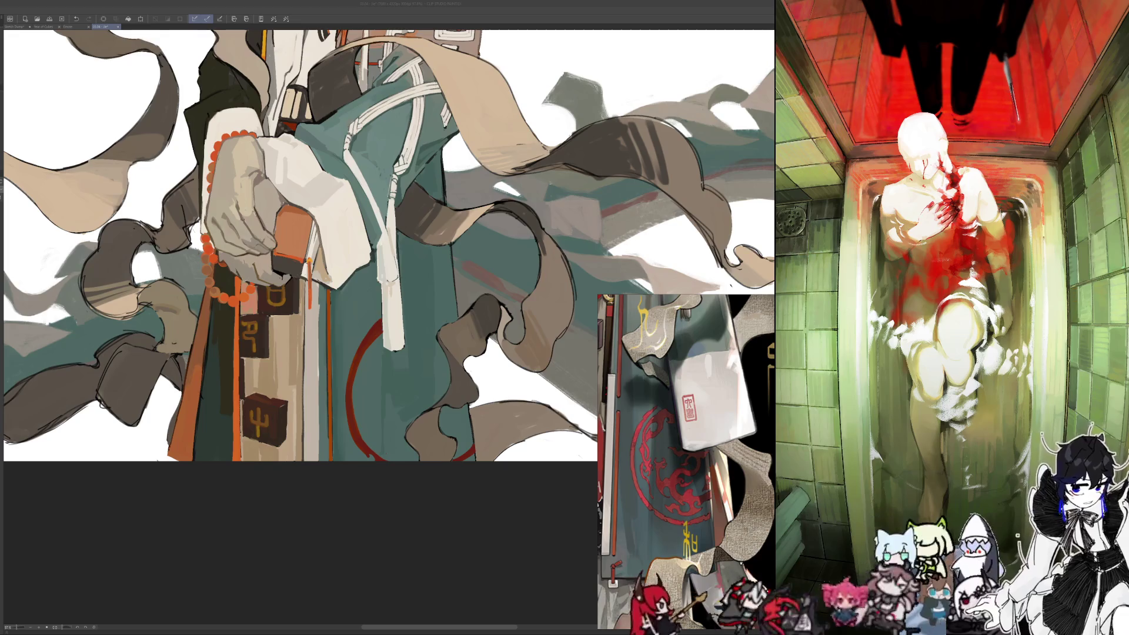
left_click(306, 558)
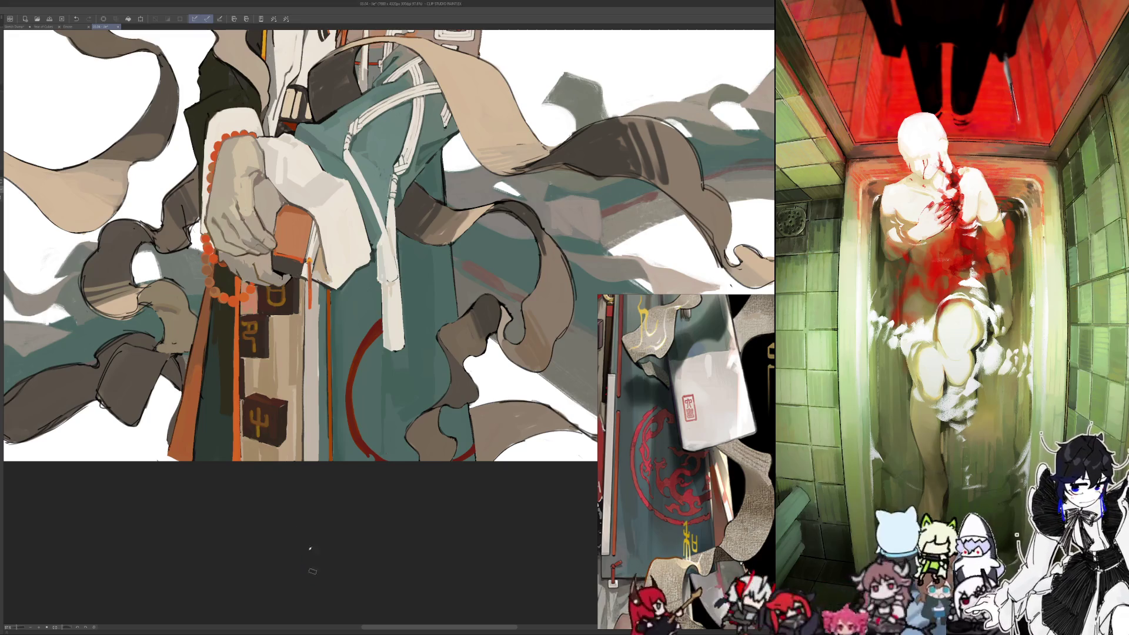
mouse_move(242, 499)
left_mouse_down()
mouse_move(150, 438)
mouse_move(136, 408)
left_mouse_up()
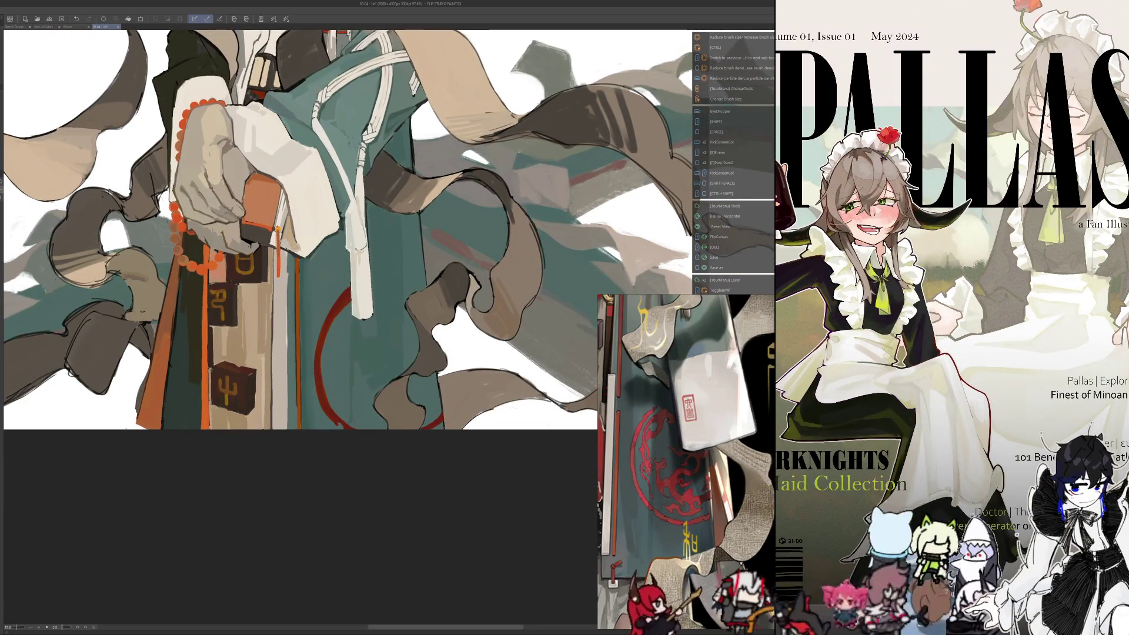
mouse_move(397, 306)
left_mouse_down()
mouse_move(365, 252)
mouse_move(404, 253)
left_mouse_up()
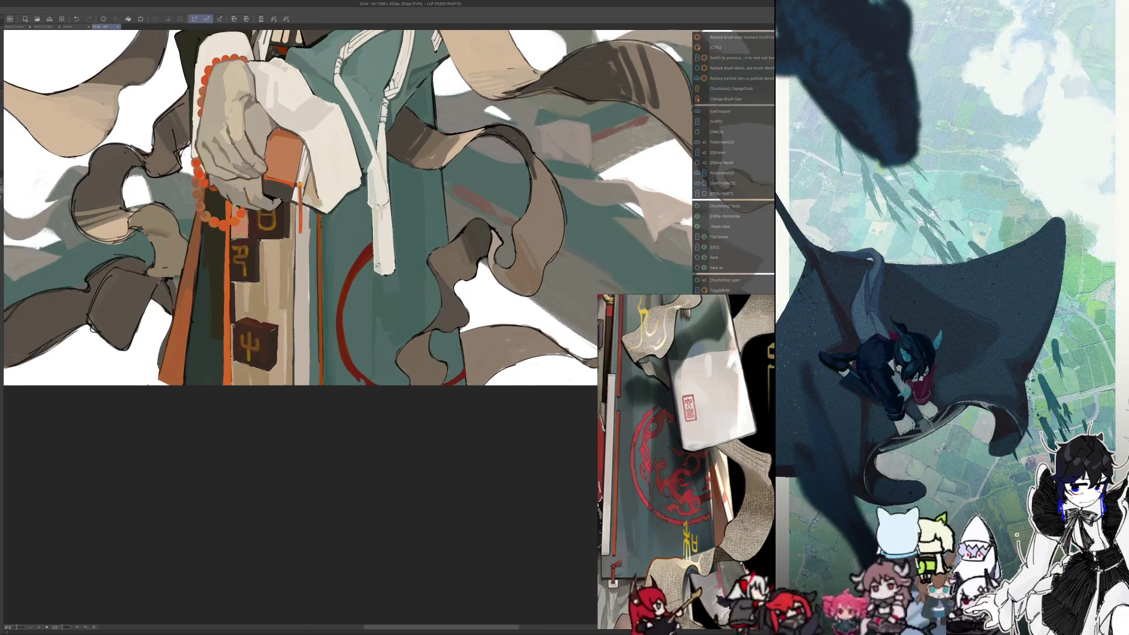
left_click_drag(382, 259, 365, 326)
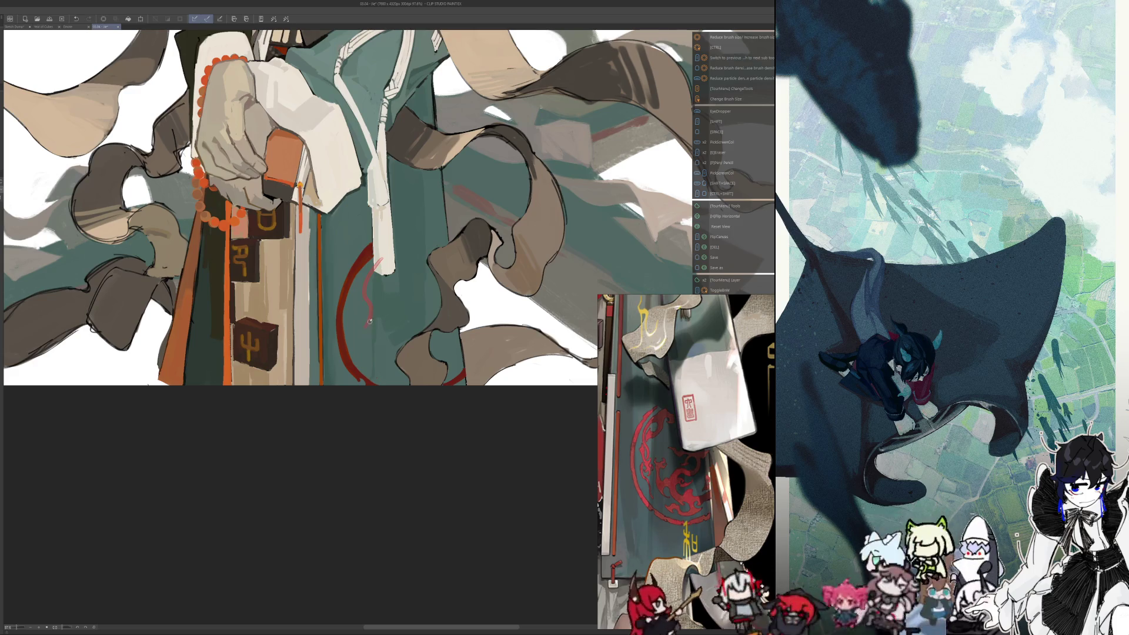
key("ctrl+z")
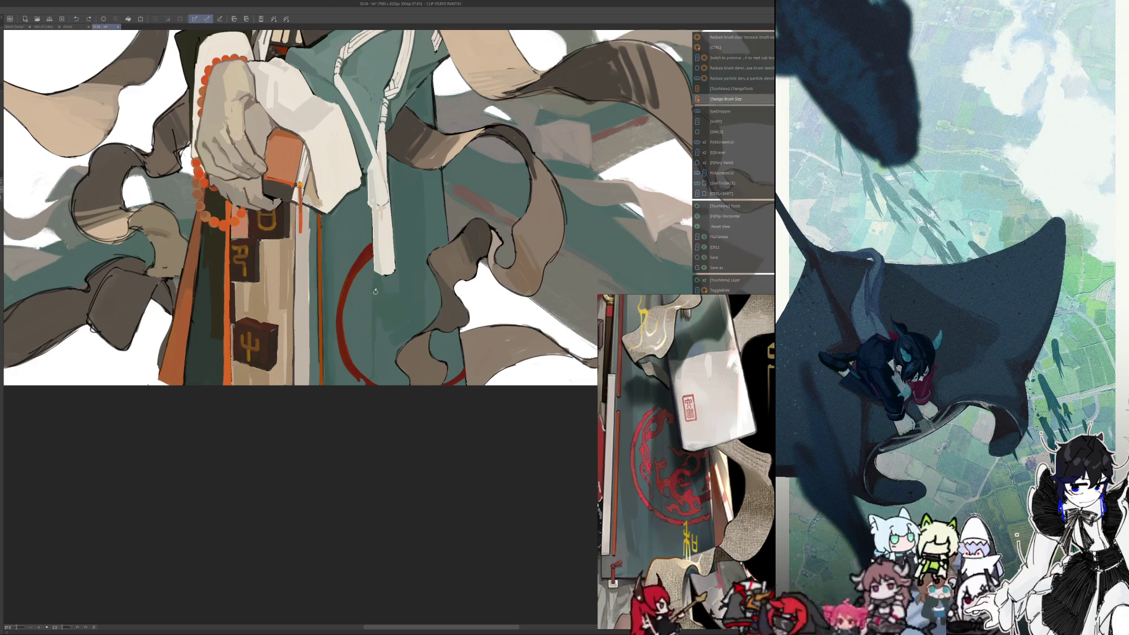
Resize the brush and add dark strokes to the dragon squiggle and above the emblem
key("alt")
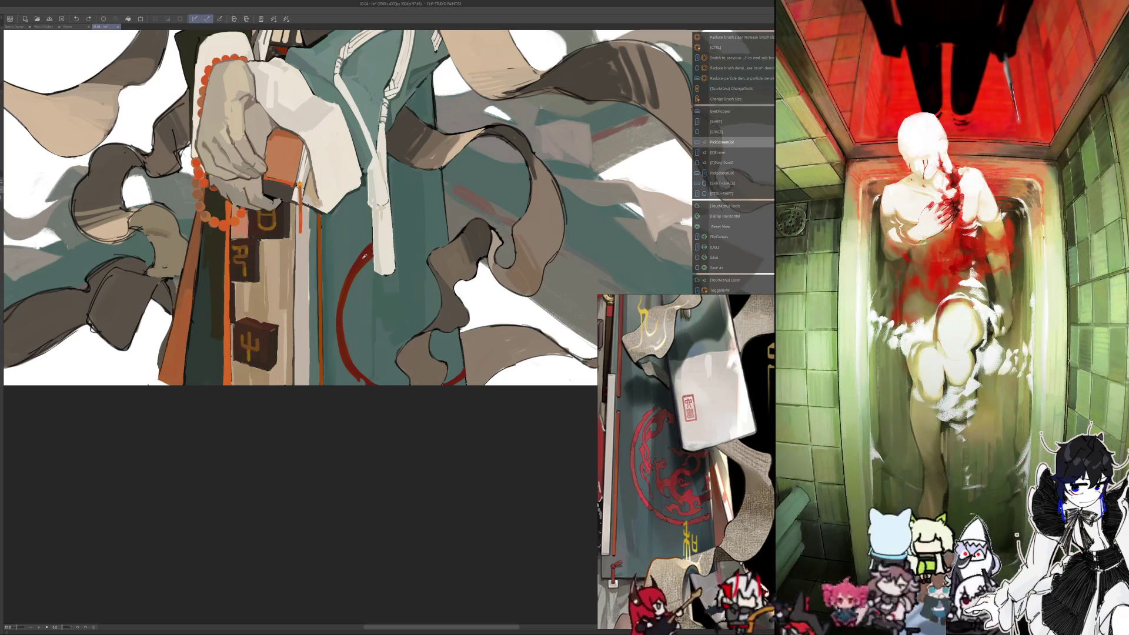
key("ctrl+alt")
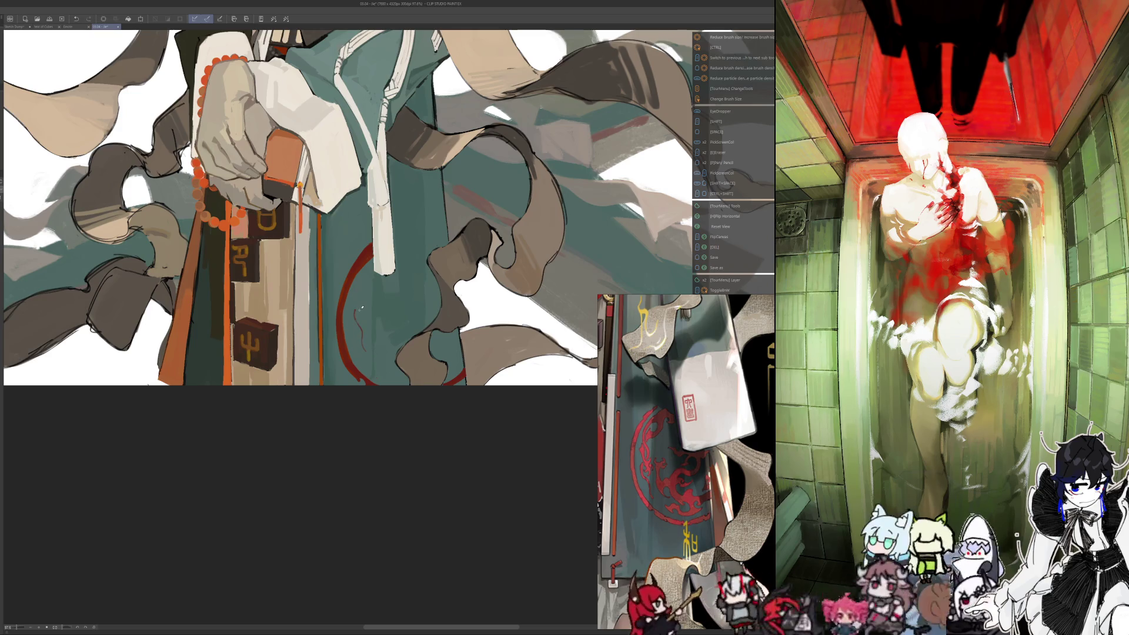
key("ctrl+alt")
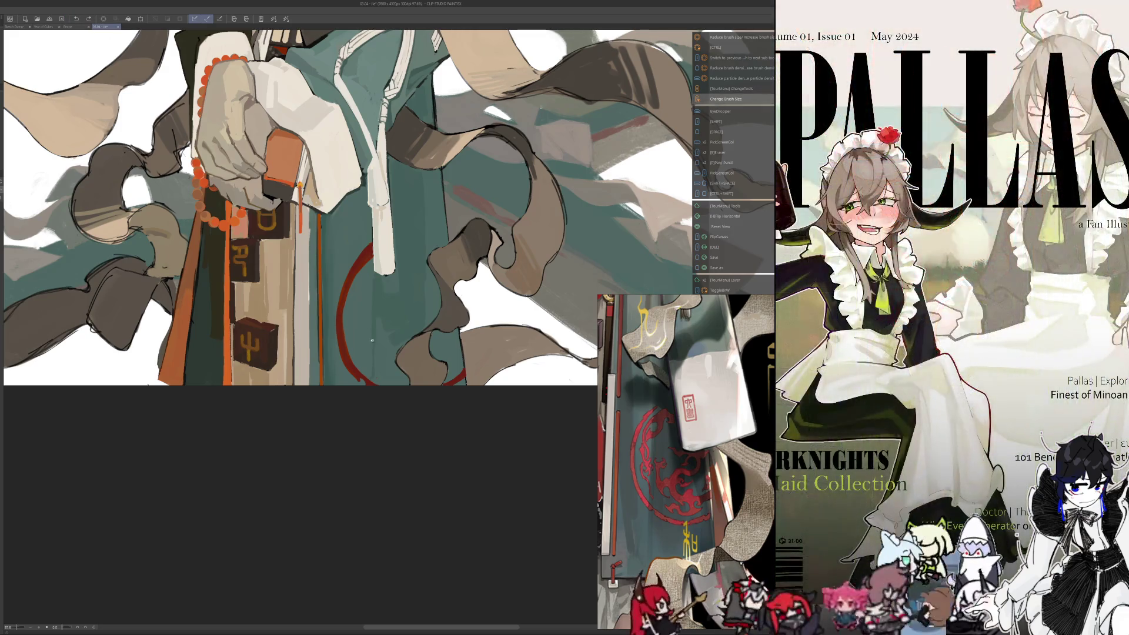
mouse_move(391, 261)
left_mouse_down()
mouse_move(375, 272)
mouse_move(358, 326)
left_mouse_up()
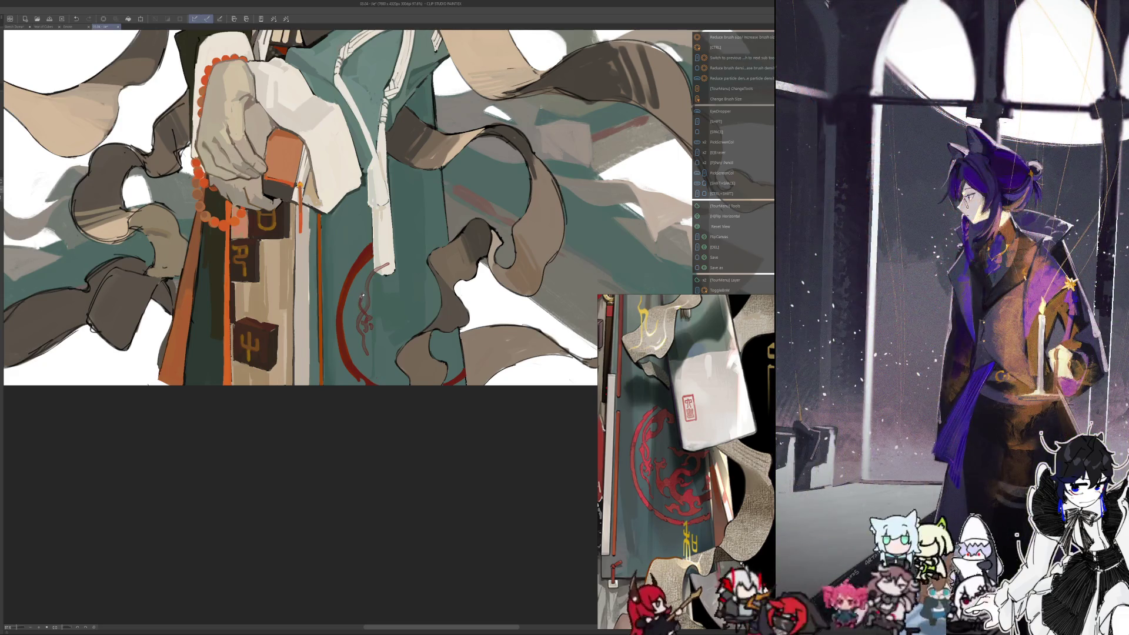
left_click_drag(362, 304, 367, 283)
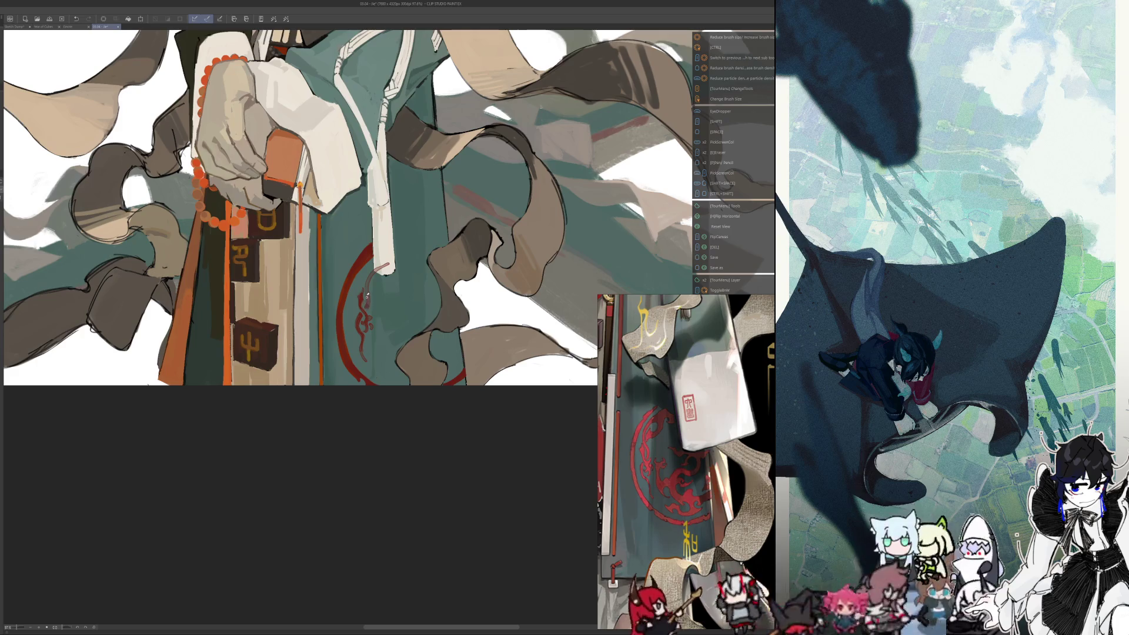
mouse_move(368, 279)
left_mouse_down()
mouse_move(393, 256)
mouse_move(374, 272)
left_mouse_up()
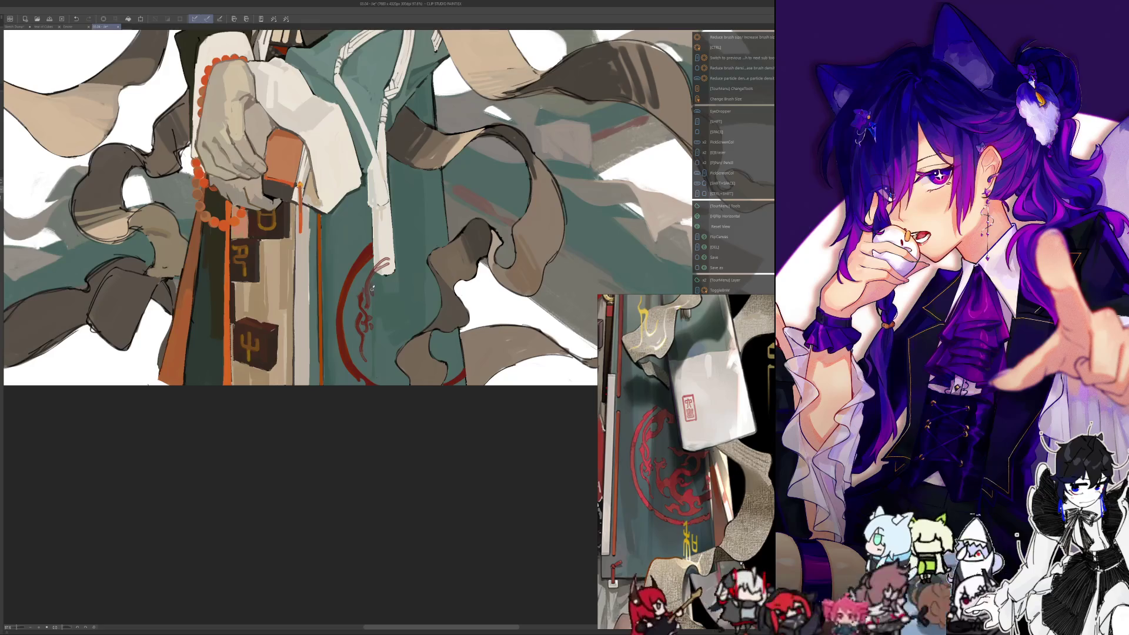
left_click_drag(379, 284, 382, 271)
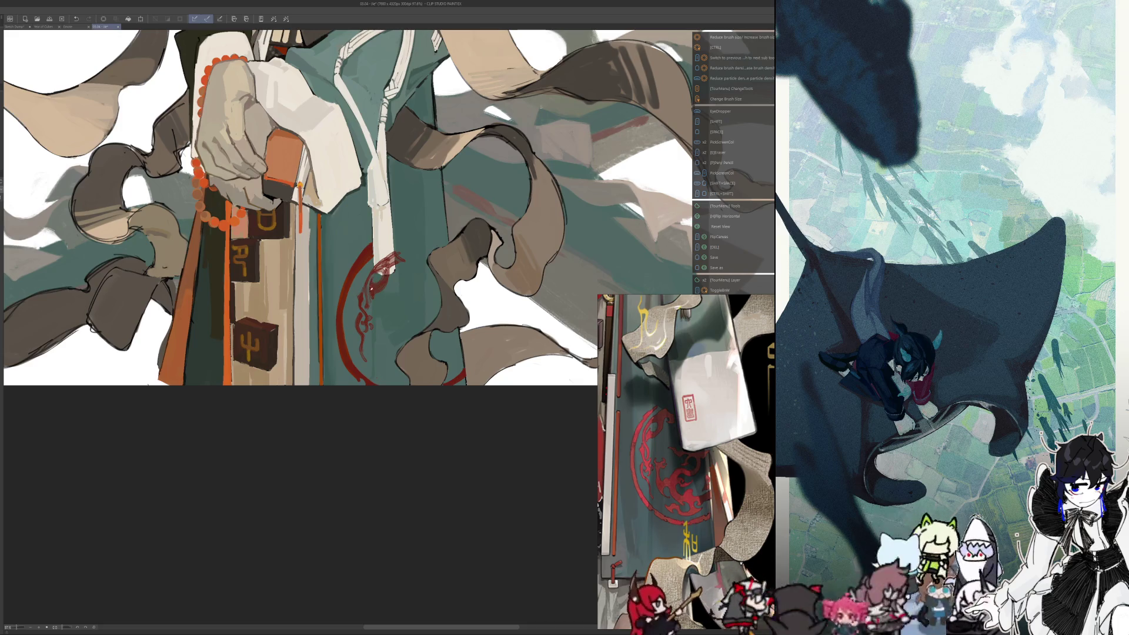
Enlarge the brush and sketch small dark marks and a red stroke into the dragon
key("bracketright")
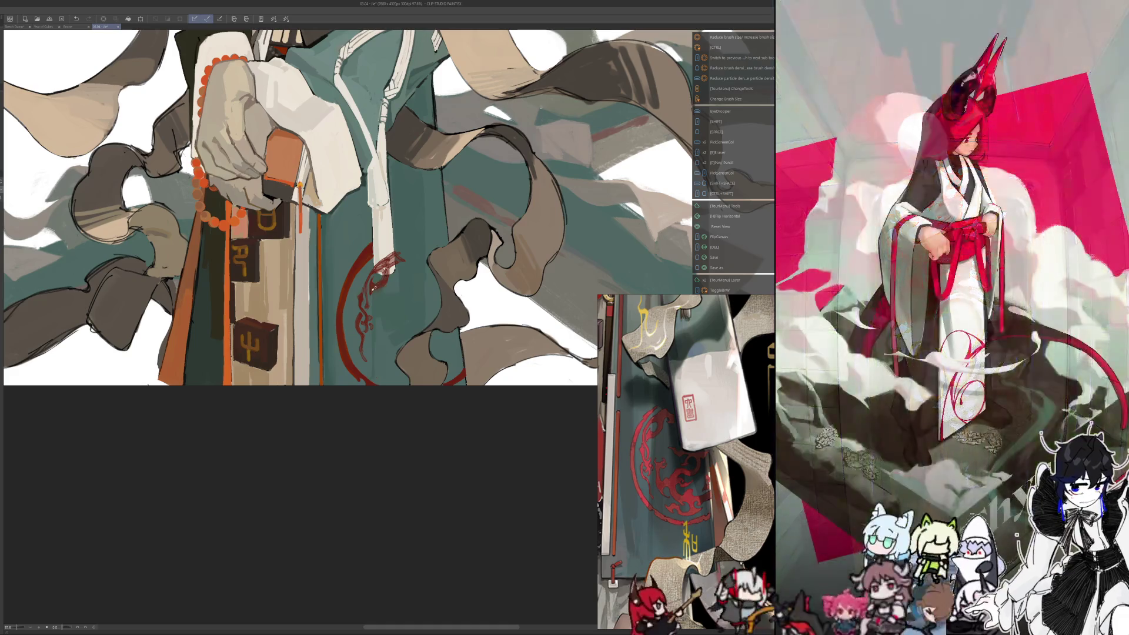
key("alt")
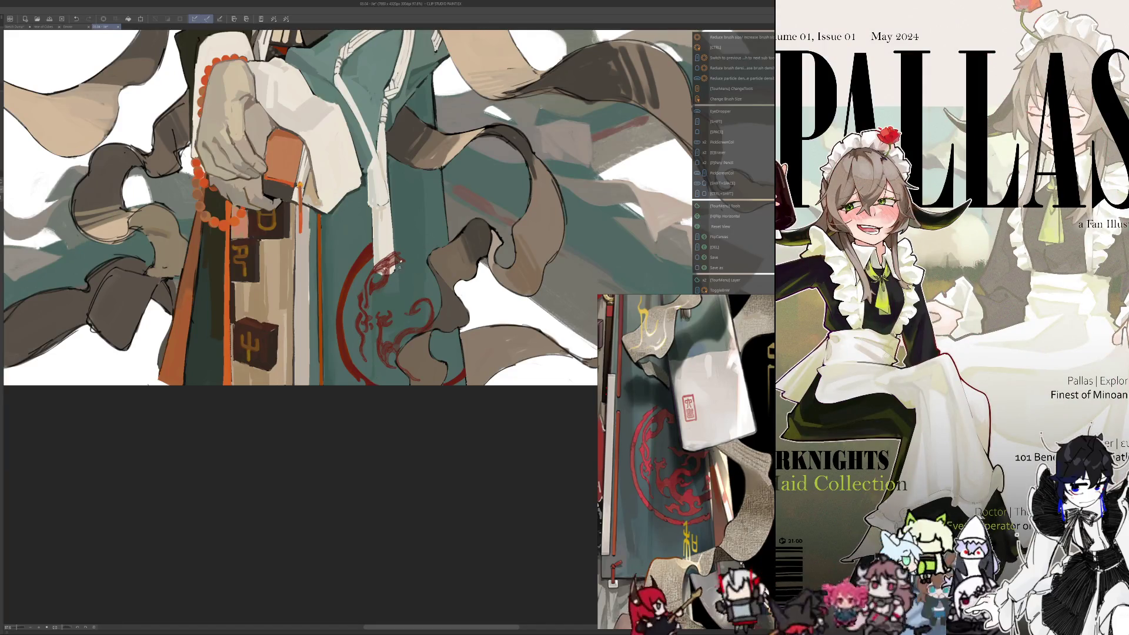
mouse_move(381, 269)
left_mouse_down()
mouse_move(394, 260)
mouse_move(387, 267)
left_mouse_up()
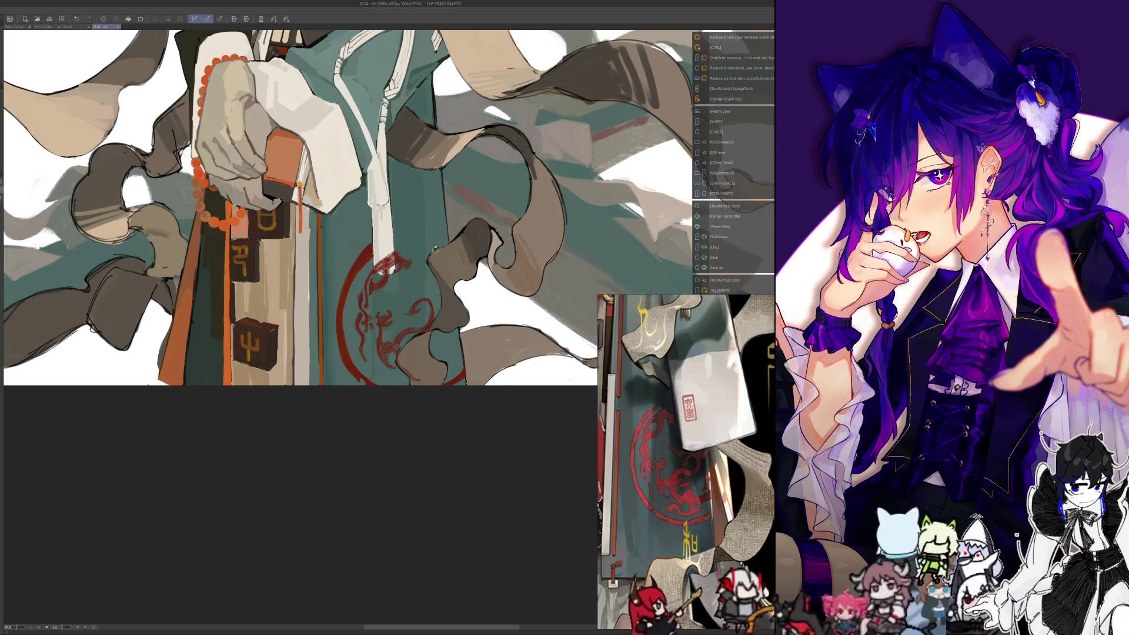
left_click_drag(407, 242, 444, 250)
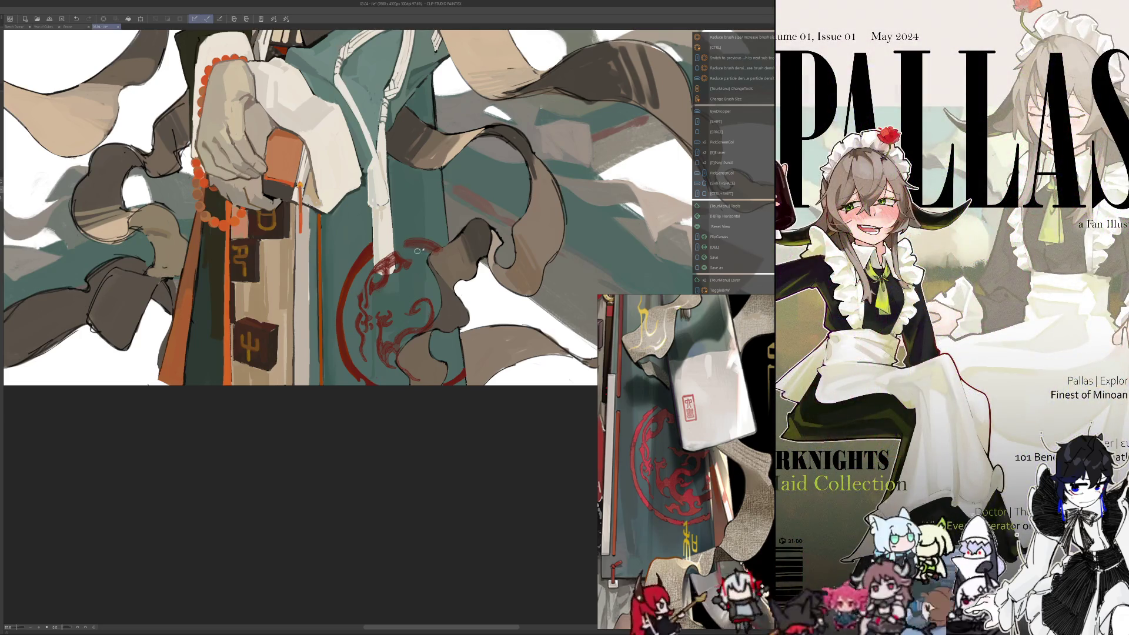
key("h")
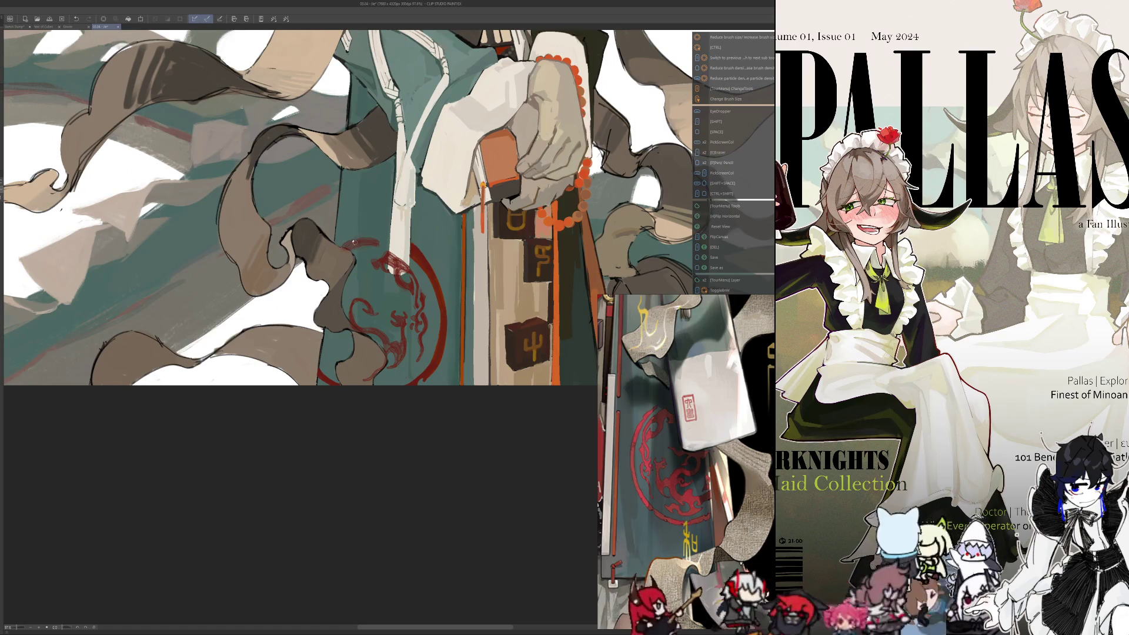
key("h")
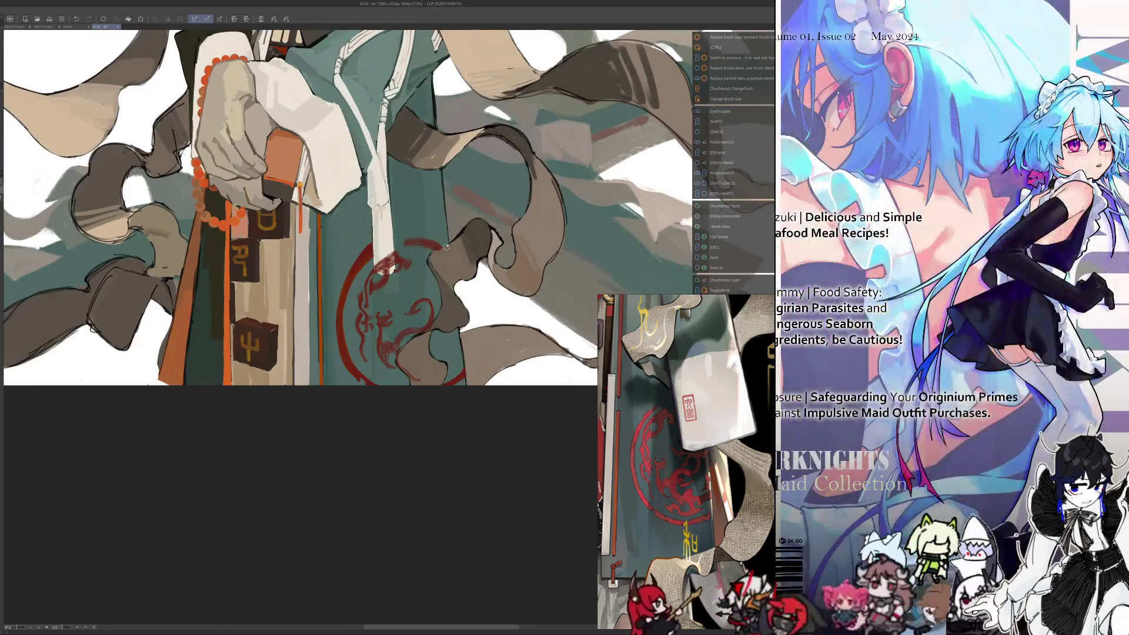
key("h")
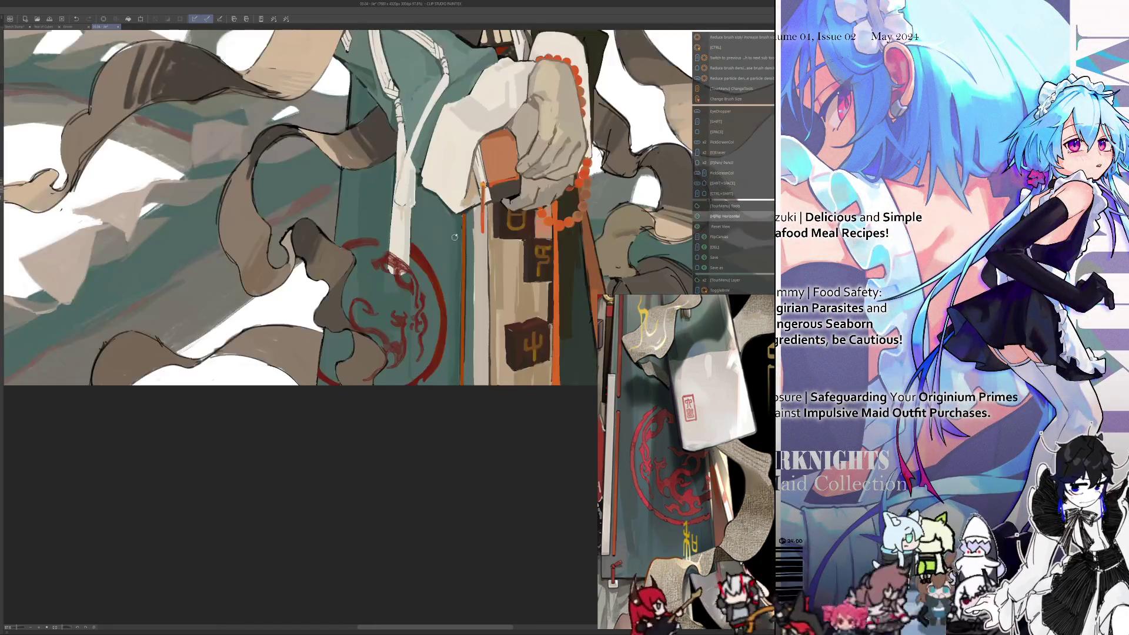
left_click_drag(362, 240, 358, 238)
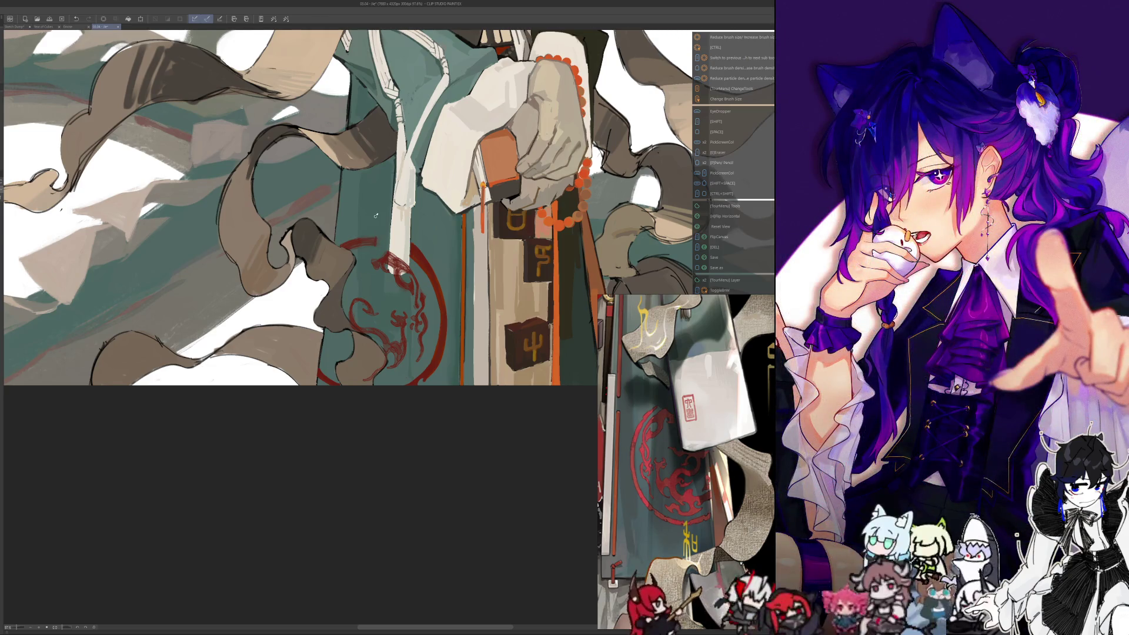
key("h")
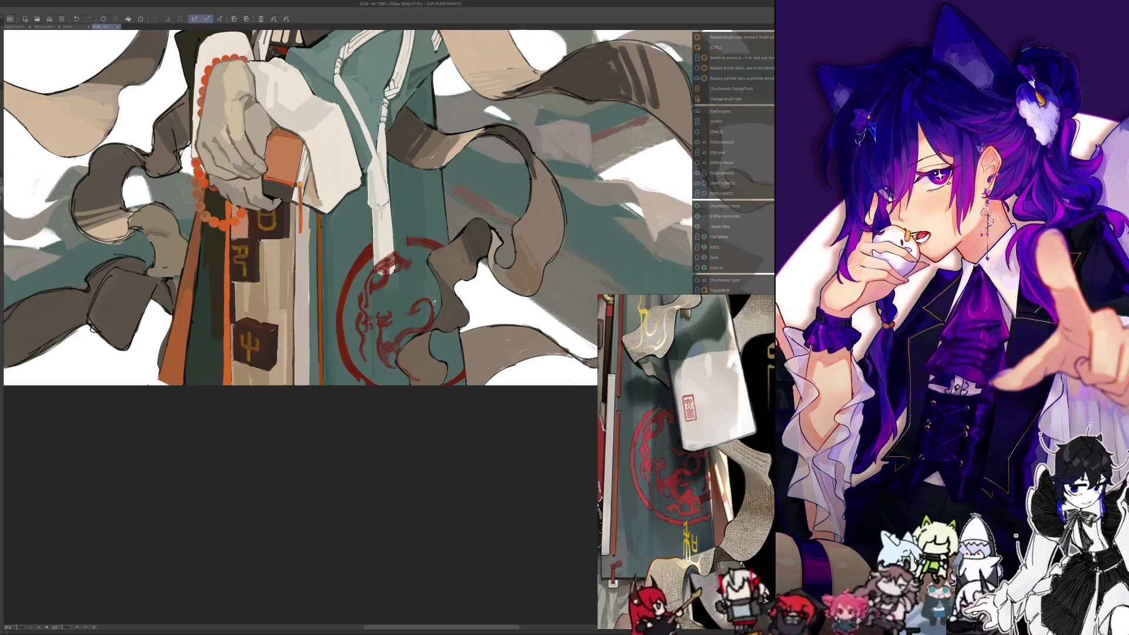
key("alt")
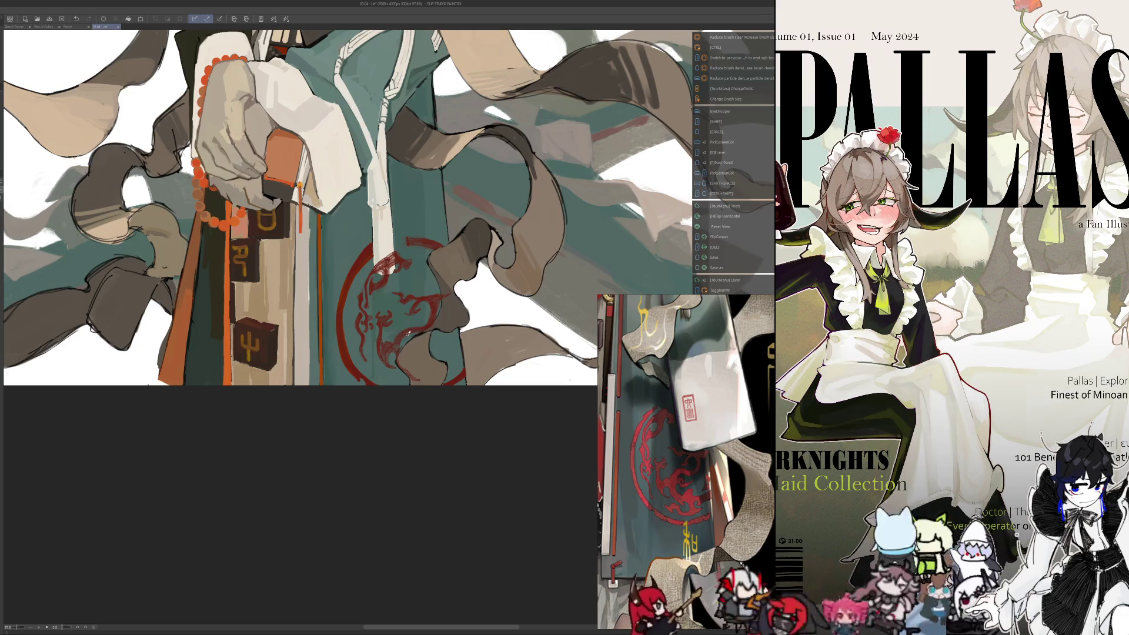
scroll(414, 345, "down", 1)
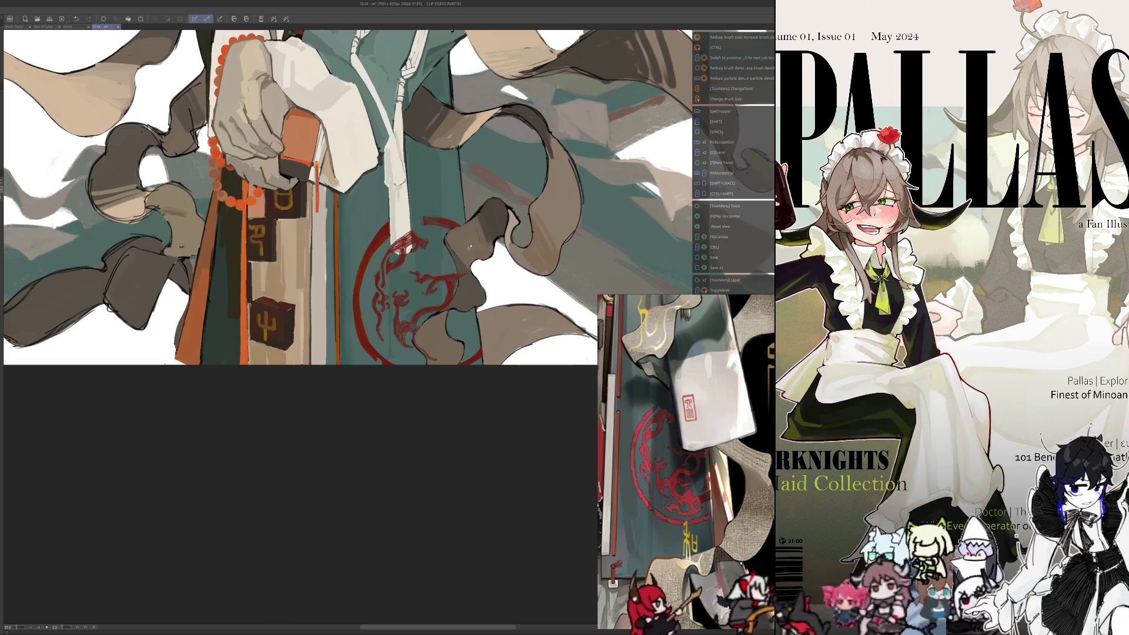
Pan the view slightly down and mirror the canvas to check proportions, then flip back
left_click_drag(413, 318, 411, 328)
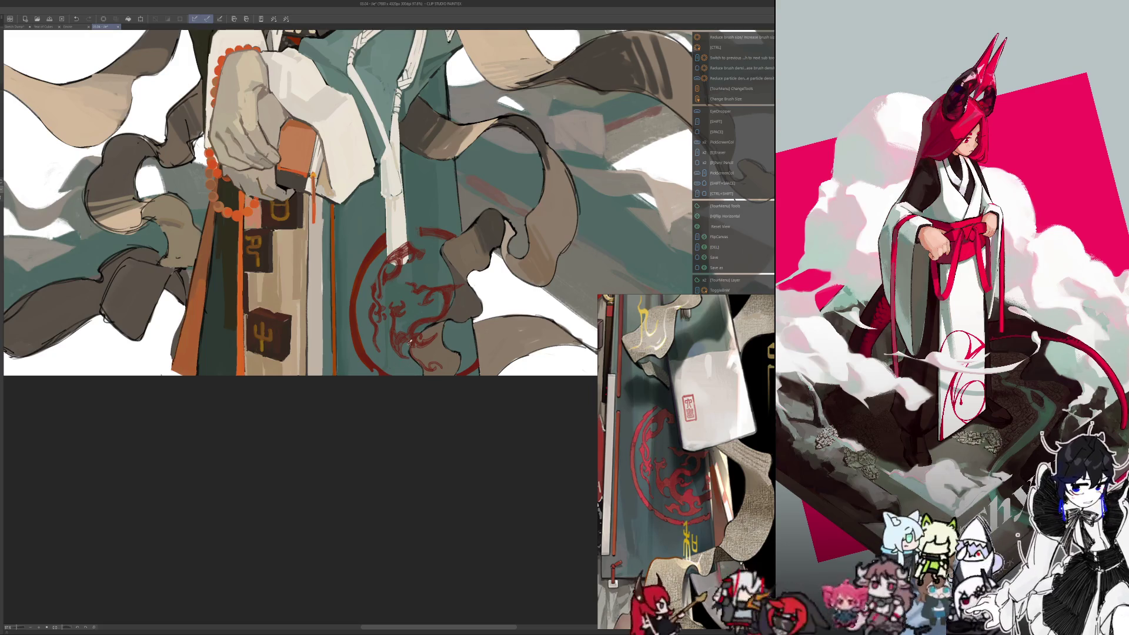
key("h")
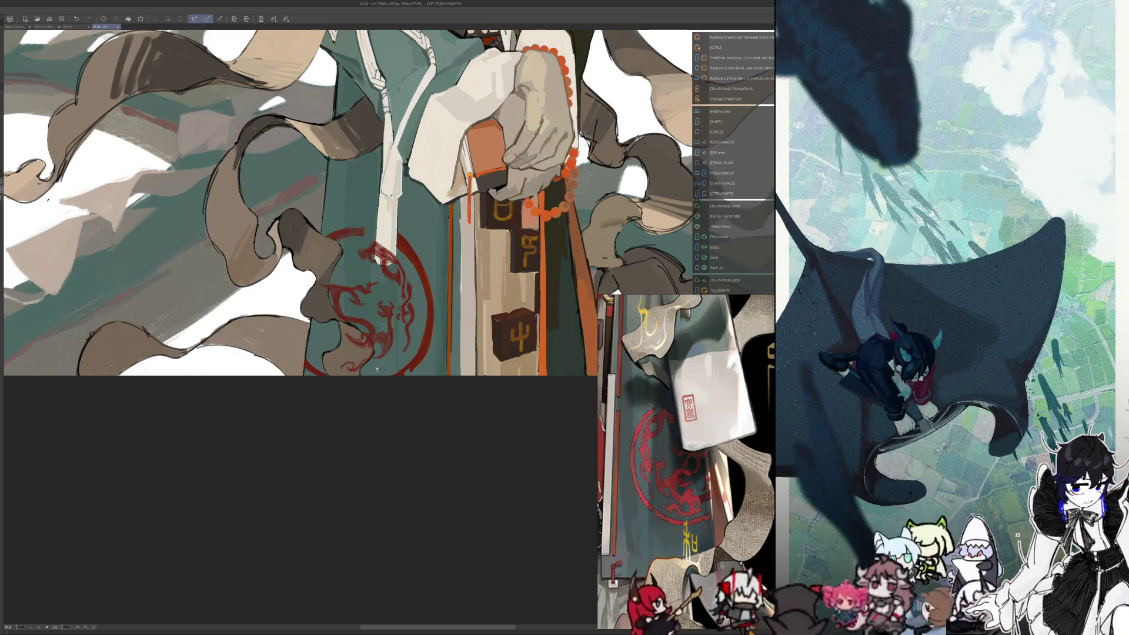
key("h")
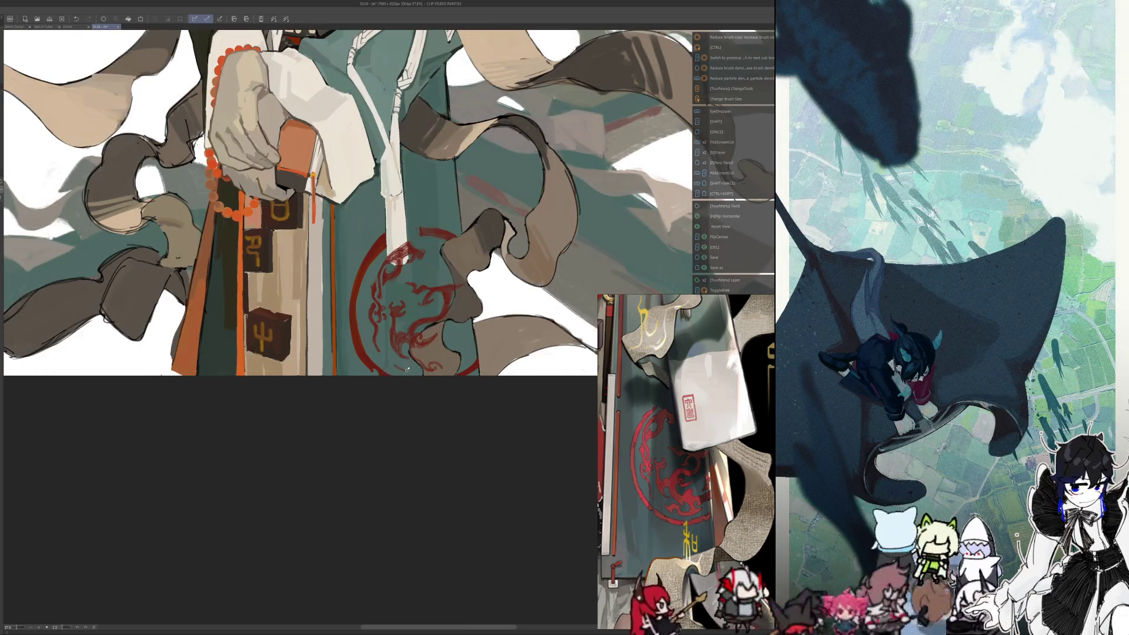
Add a short dark stroke near the red dragon emblem and mirror-check the result
left_click_drag(427, 371, 461, 363)
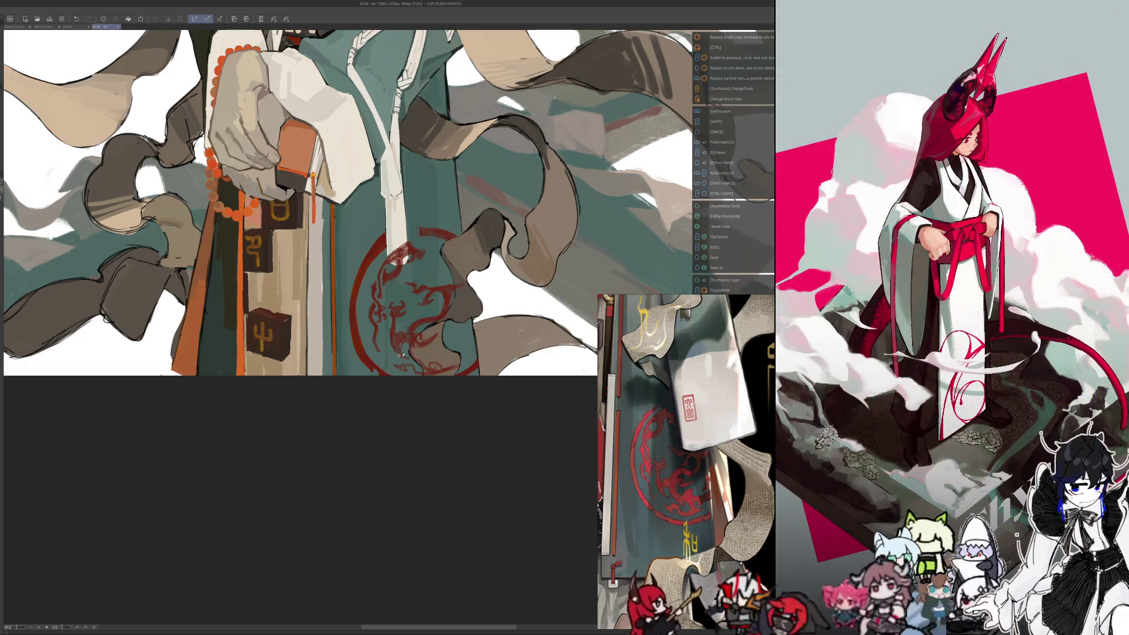
key("h")
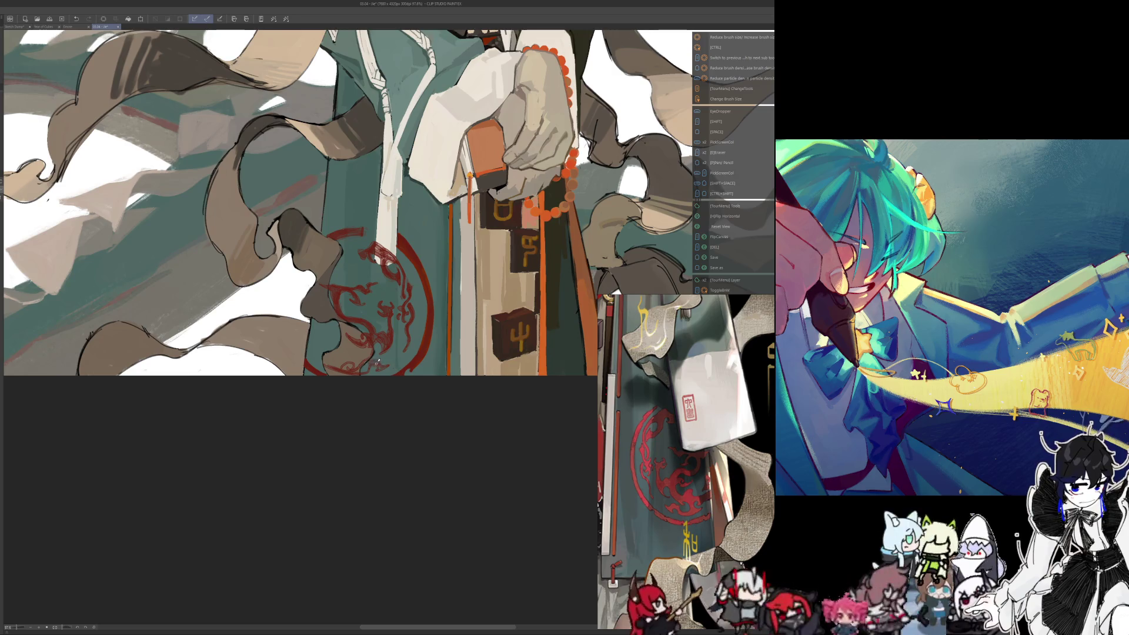
key("h")
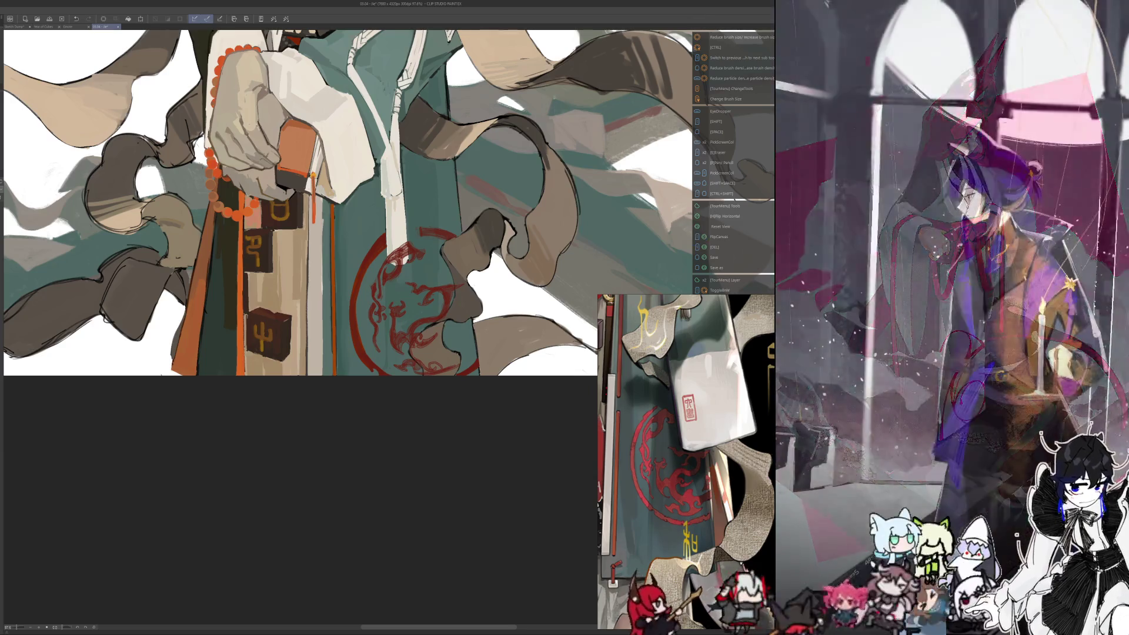
key("alt+Tab")
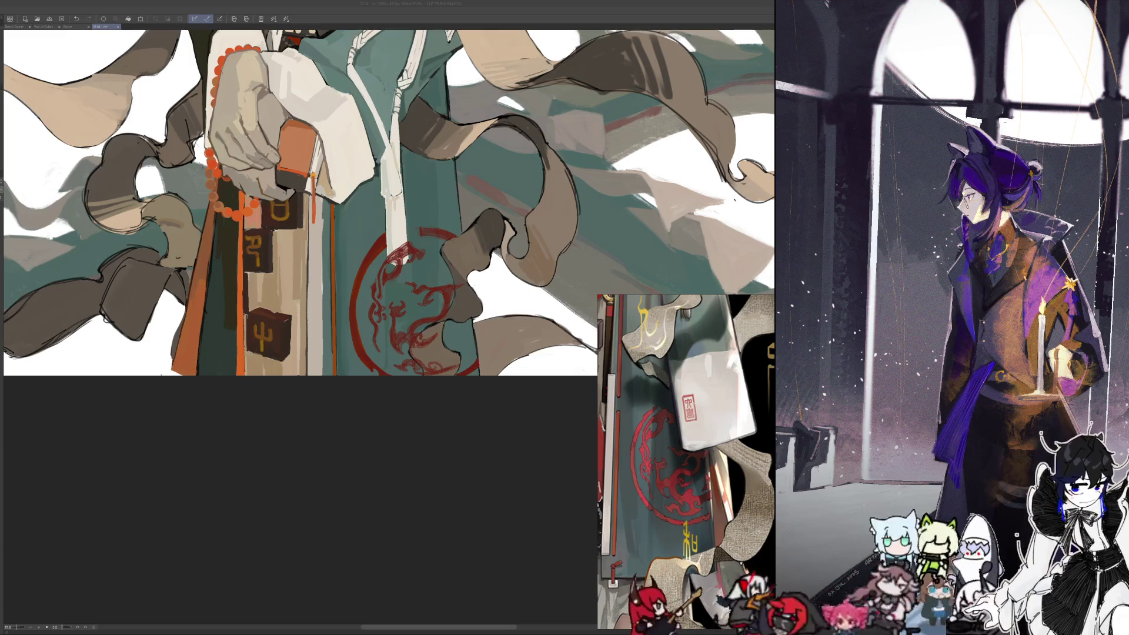
key("alt+Tab")
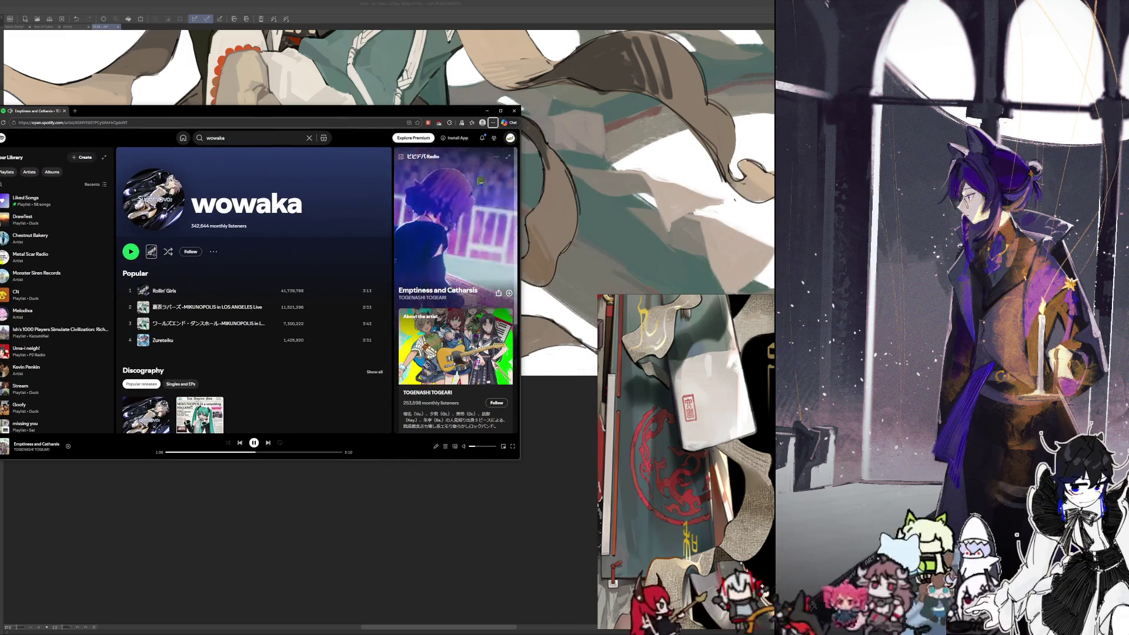
key("alt+Tab")
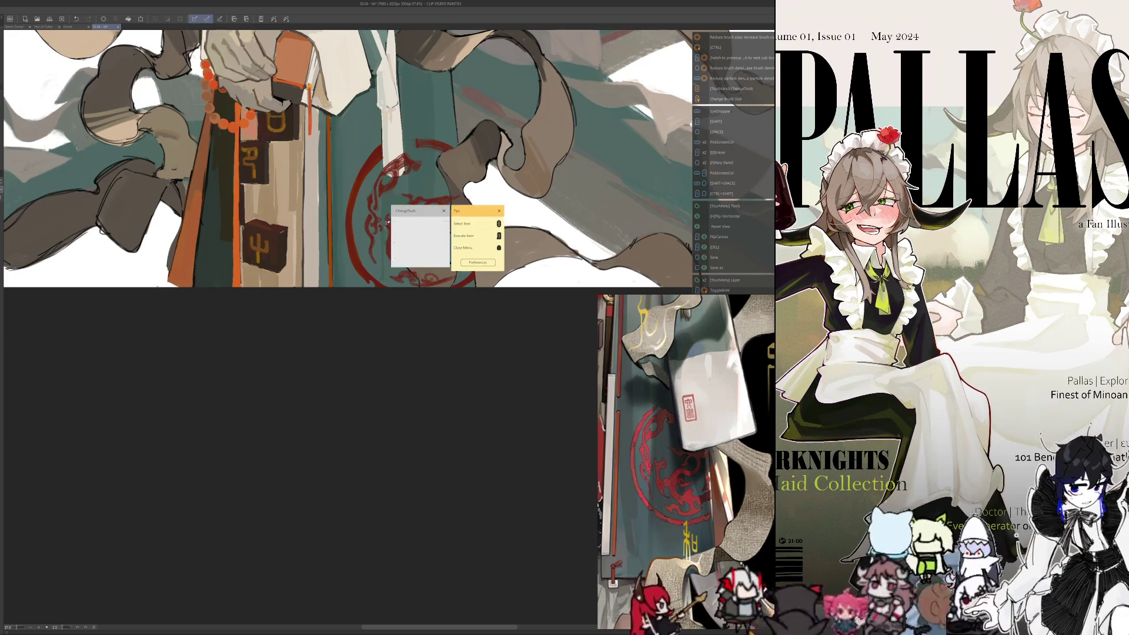
Lasso the red dragon emblem, squash it slightly shorter with Ctrl+T, and deselect
mouse_move(421, 169)
left_mouse_down()
mouse_move(386, 164)
mouse_move(360, 232)
mouse_move(393, 267)
mouse_move(447, 266)
mouse_move(472, 205)
left_mouse_up()
key("ctrl+t")
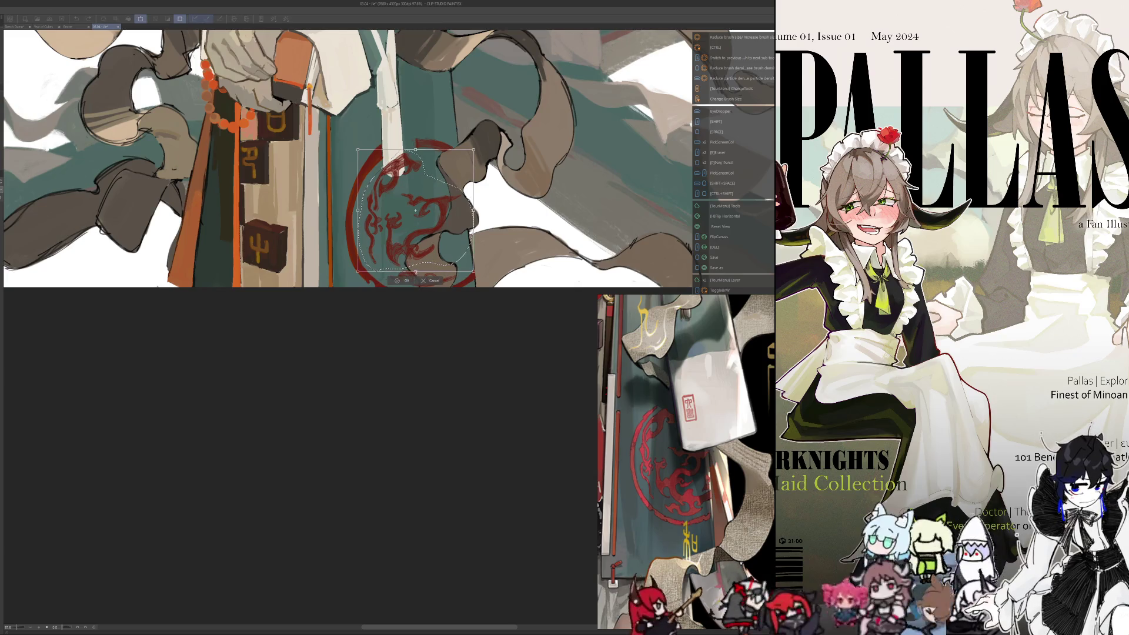
left_click_drag(414, 273, 420, 266)
key("Return")
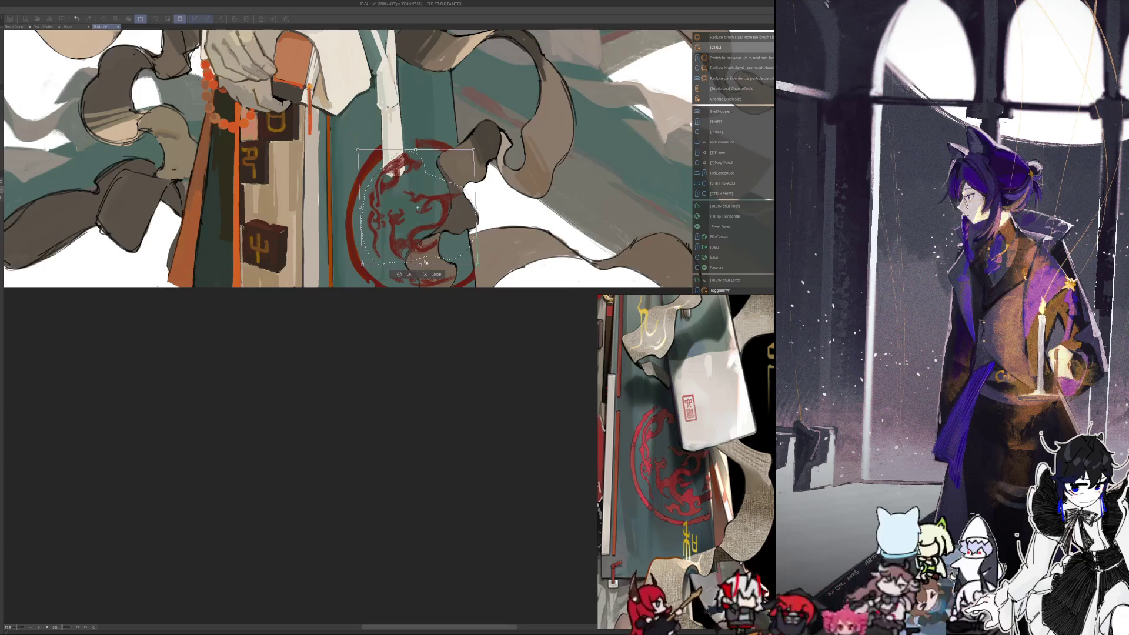
key("ctrl+d")
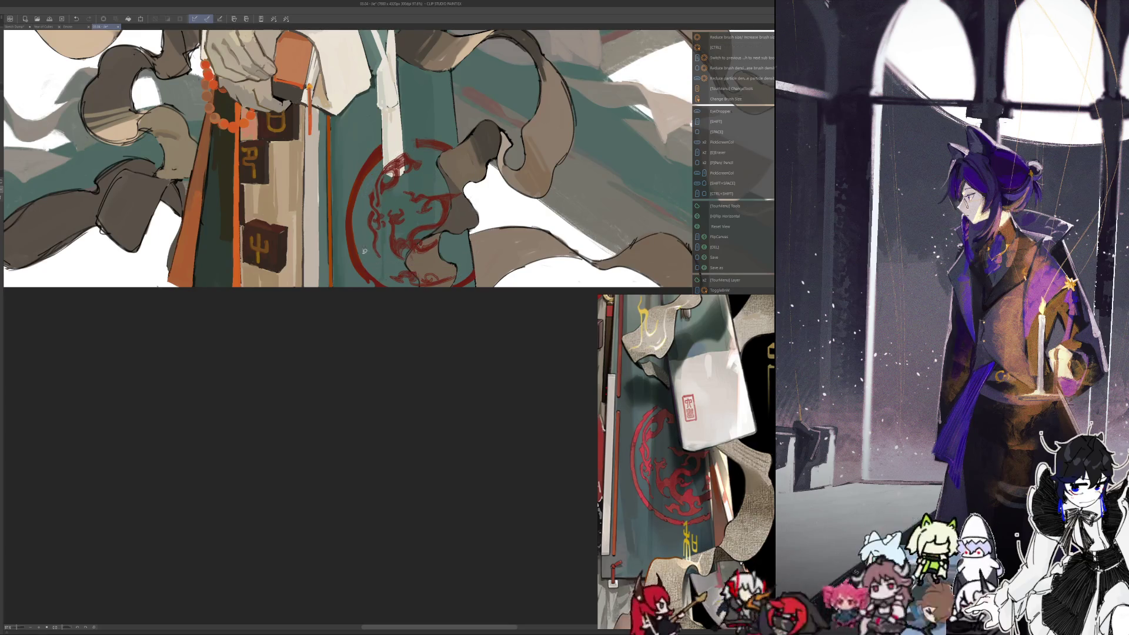
Mirror the canvas to check the squashed emblem, then flip it back to normal
left_click(331, 333)
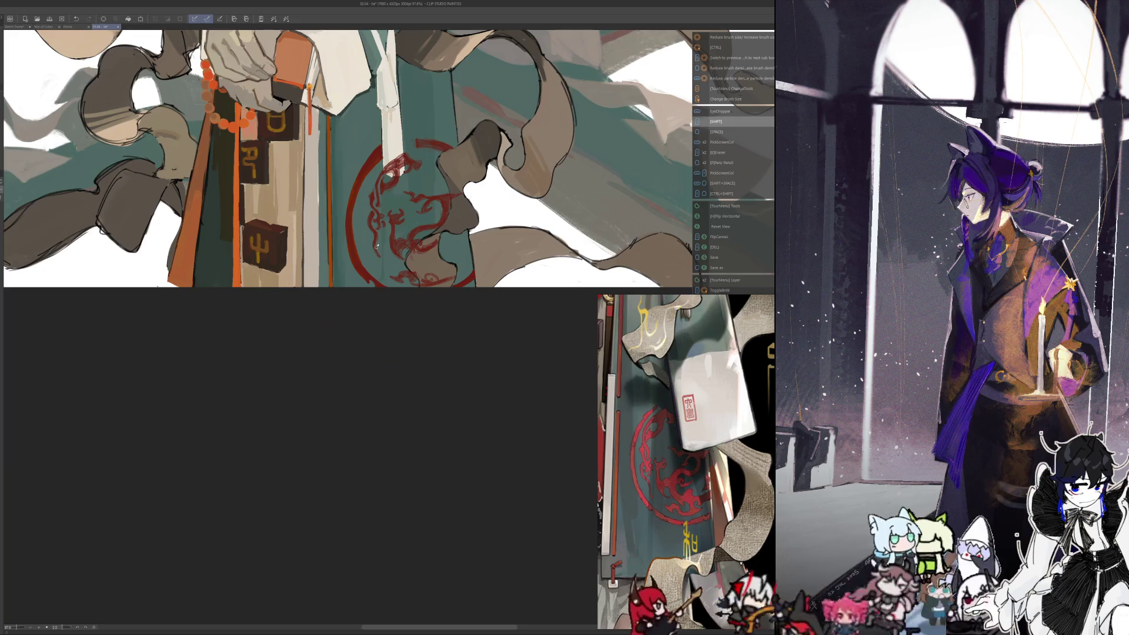
key("h")
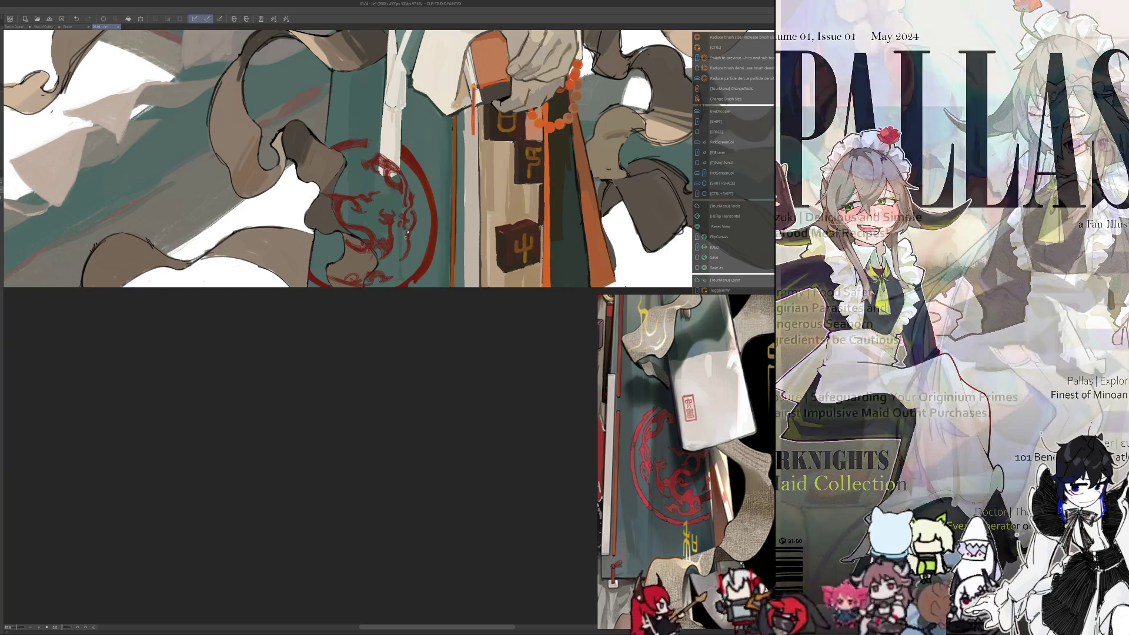
key("h")
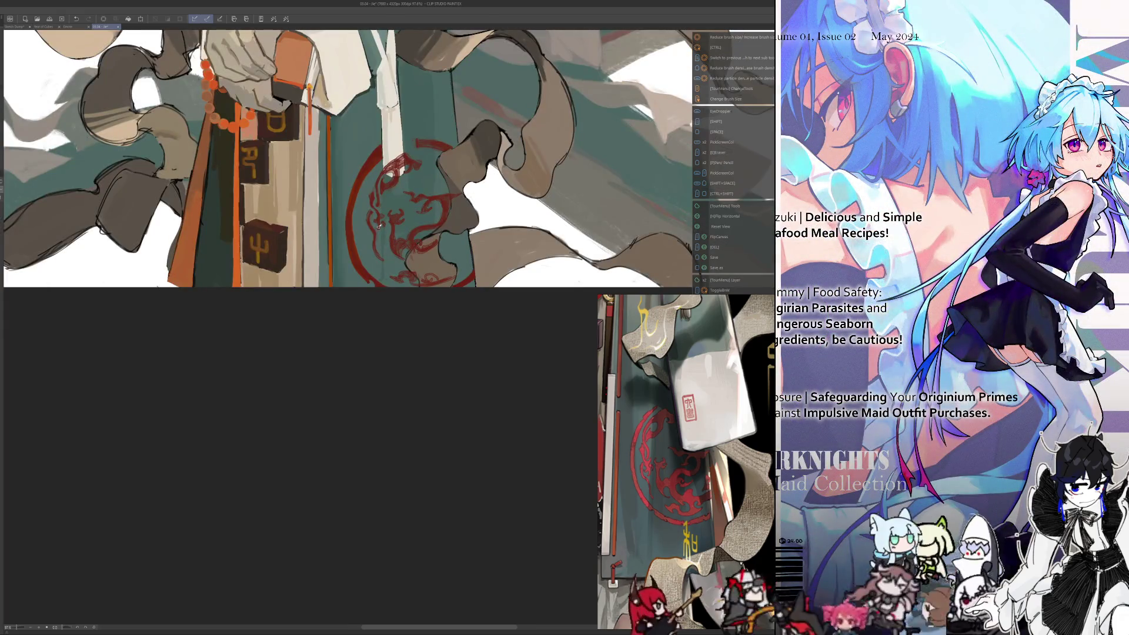
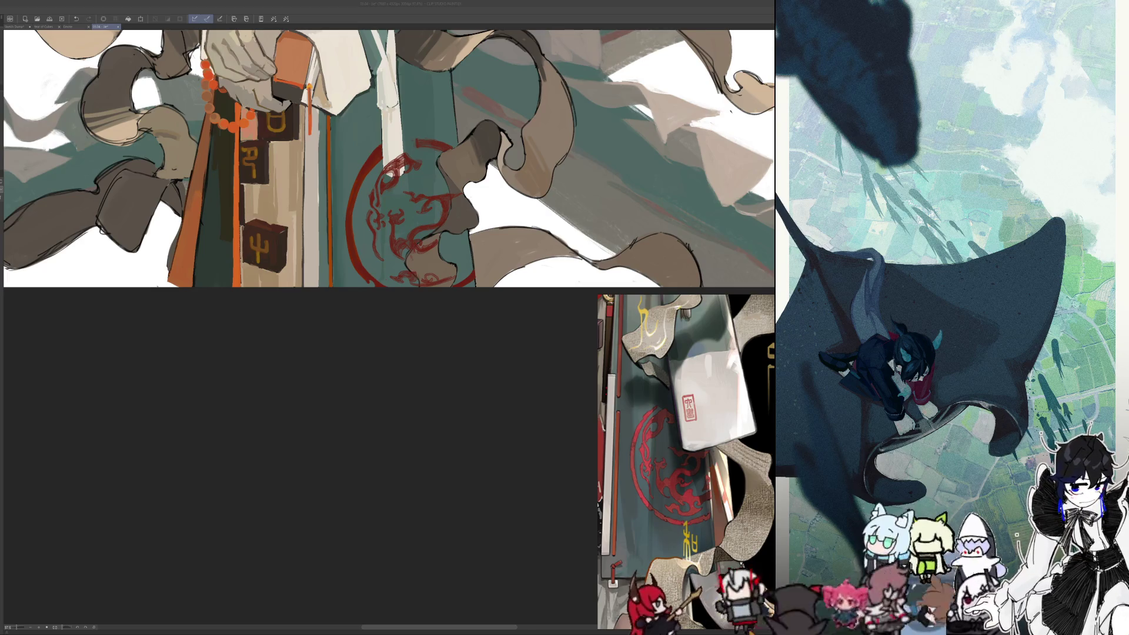
Resize the brush for working on the emblem close-up
key("Tab")
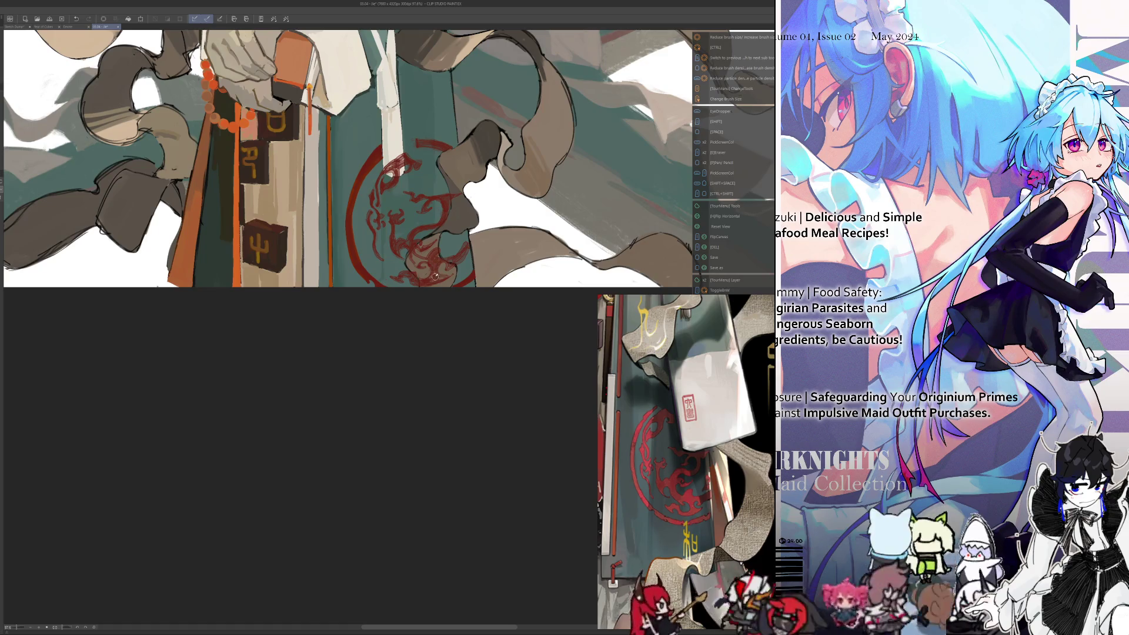
left_click_drag(435, 276, 431, 276)
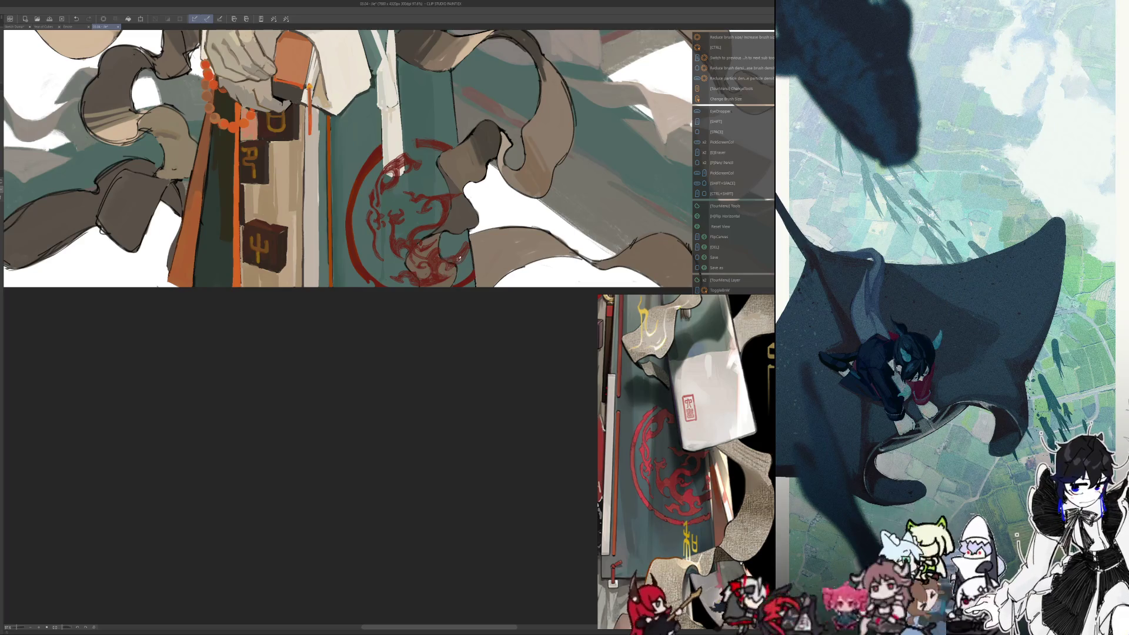
key("ctrl+alt")
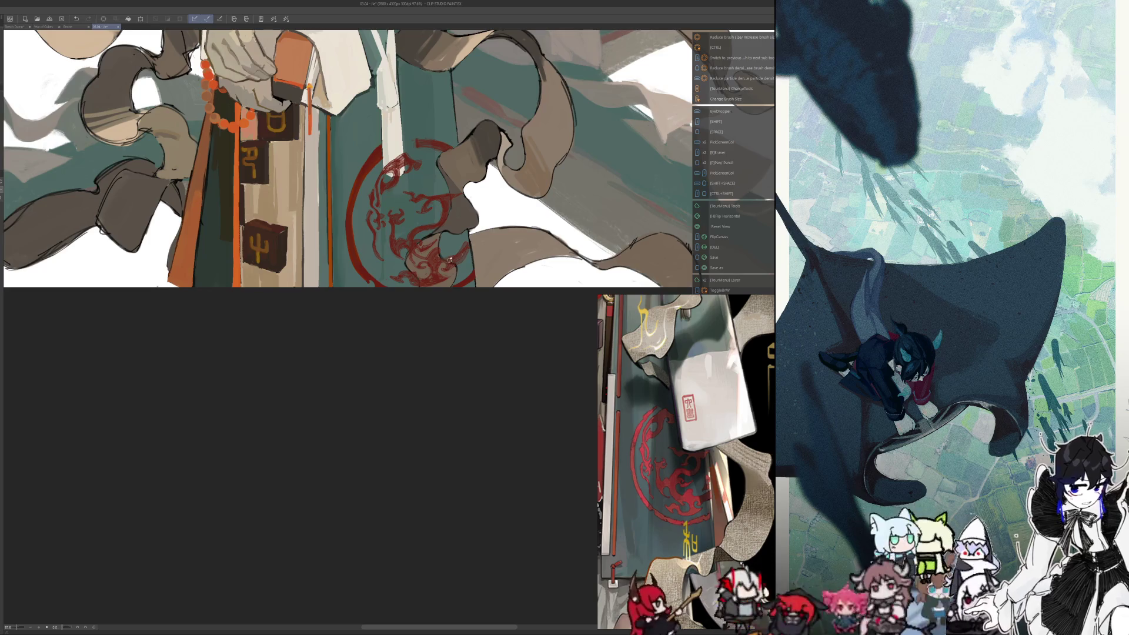
key("ctrl+alt")
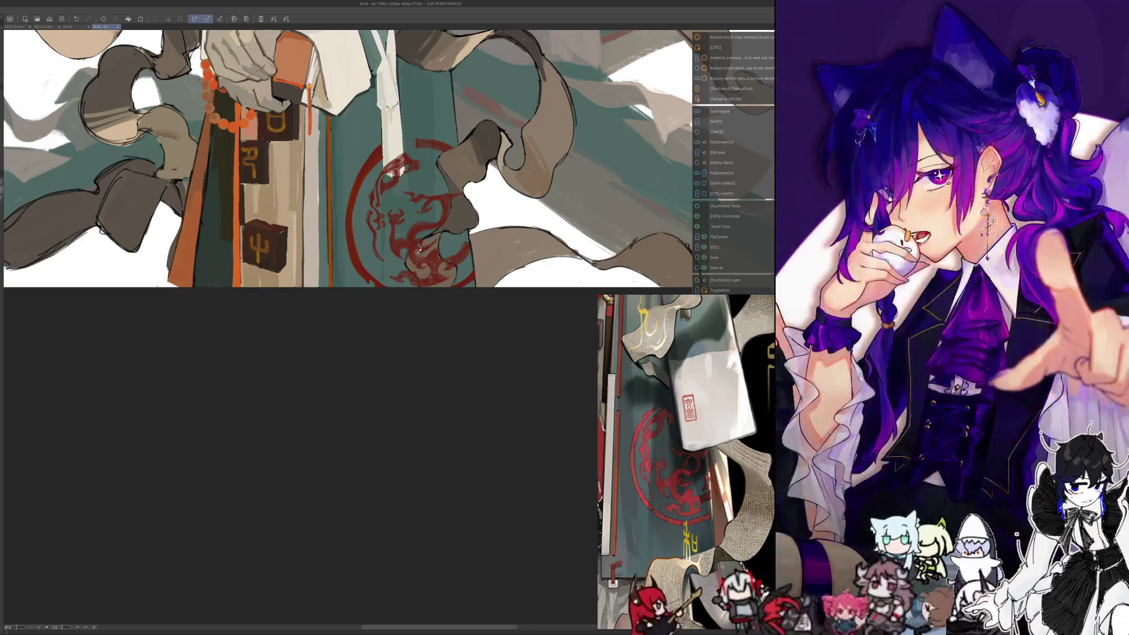
Mirror the canvas to check the dragon, flip it back, and bring up the tool-switching menu
key("h")
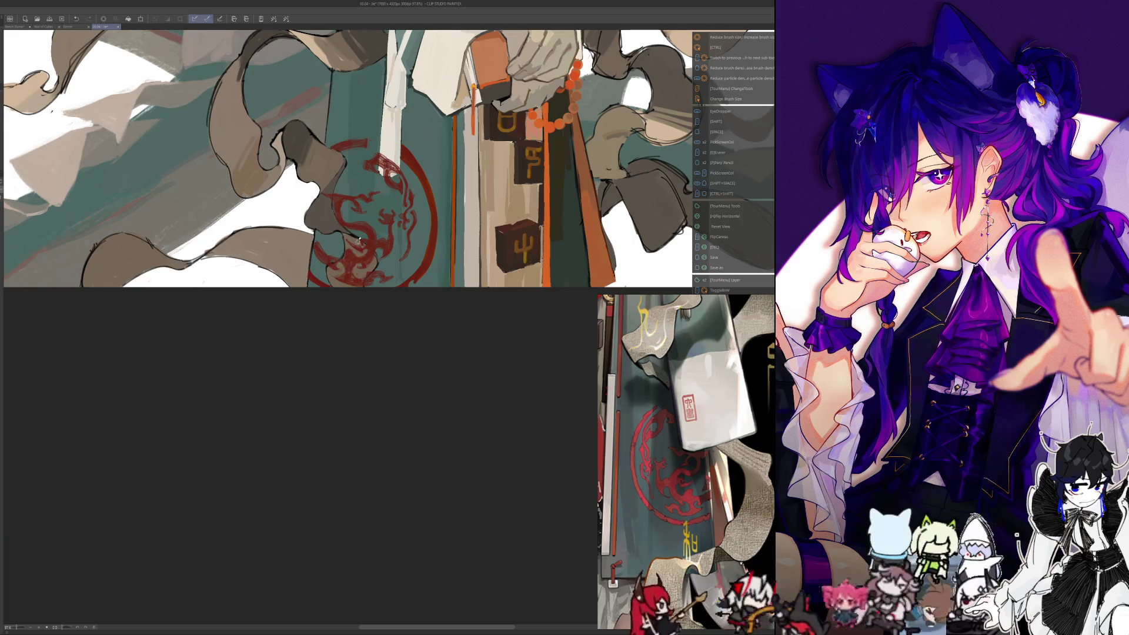
key("h")
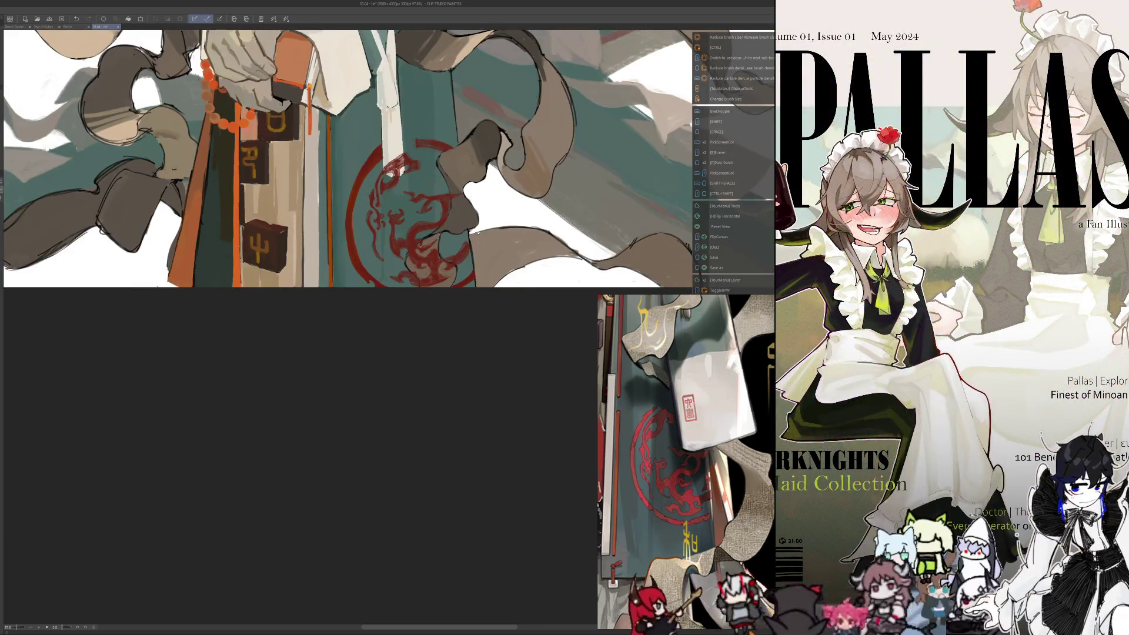
key("t")
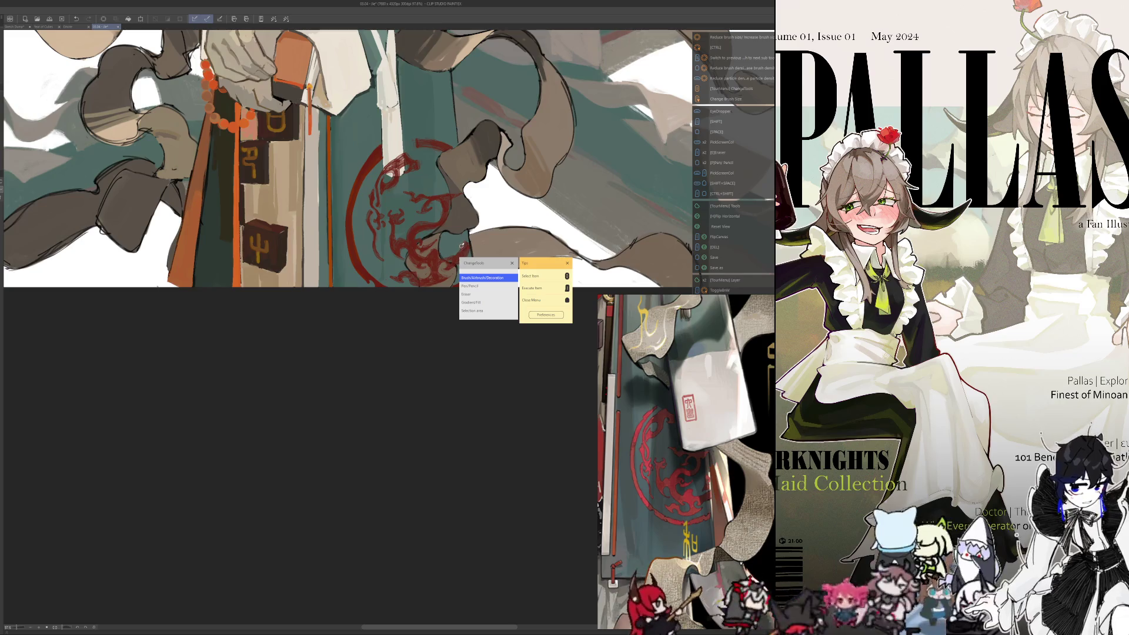
Dismiss the tool-switching menu and Tips panel, then readjust the brush size
left_click(460, 250)
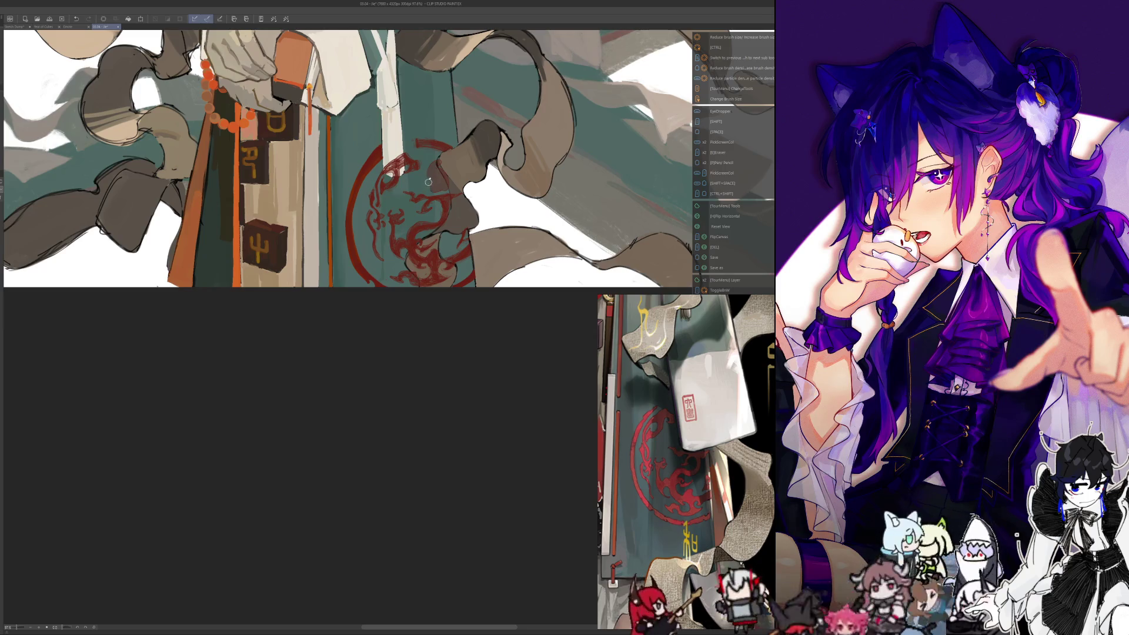
key("ctrl+alt")
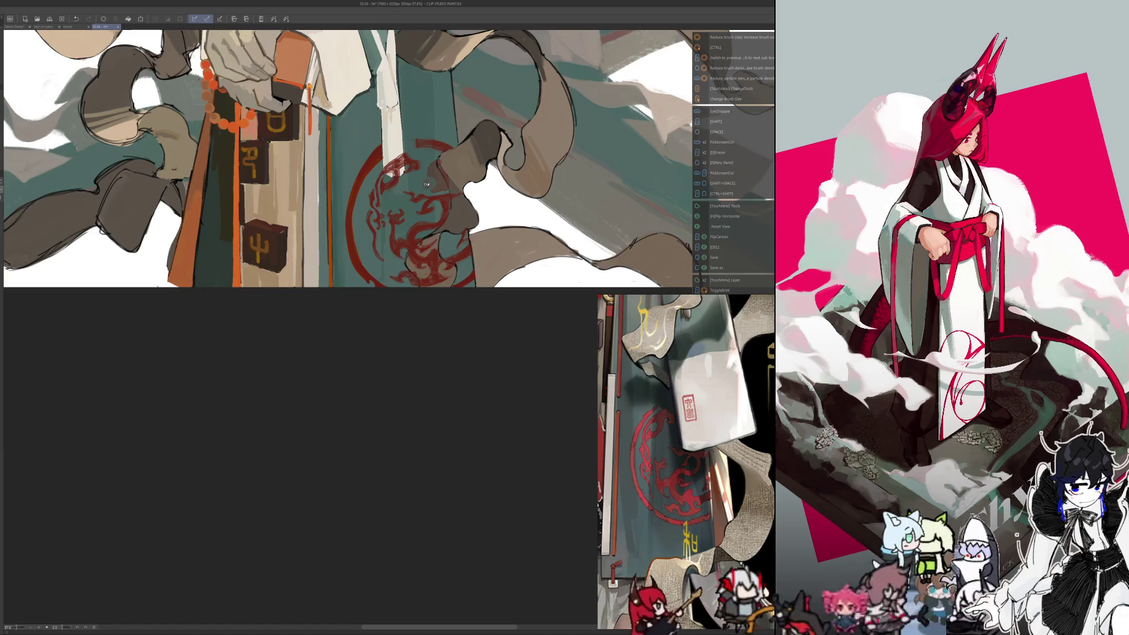
key("h")
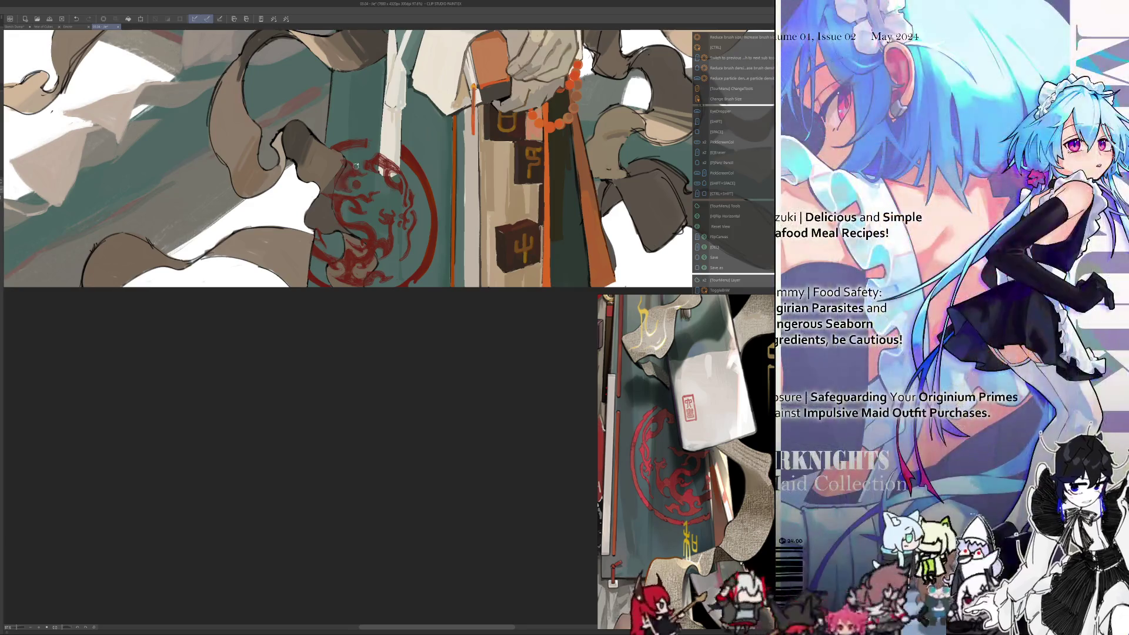
key("h")
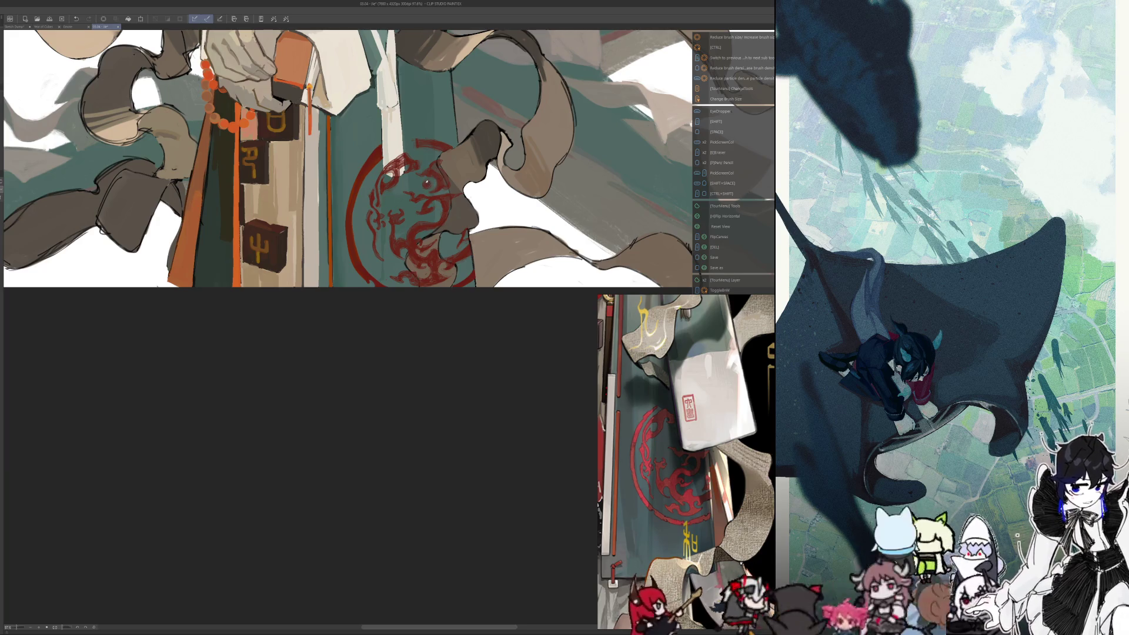
key("h")
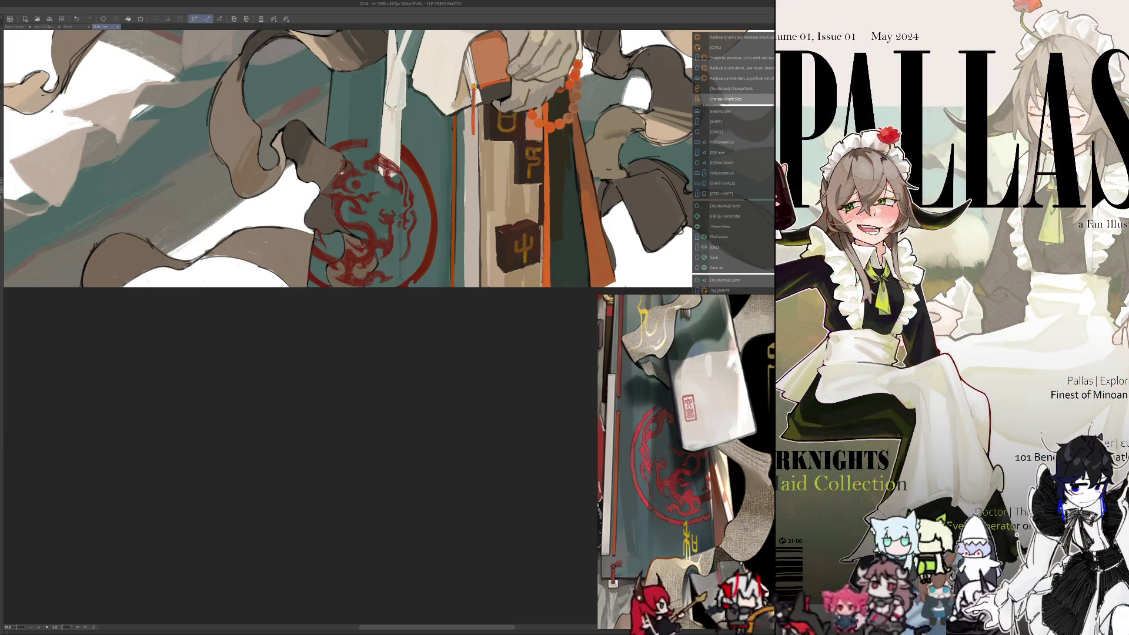
key("h")
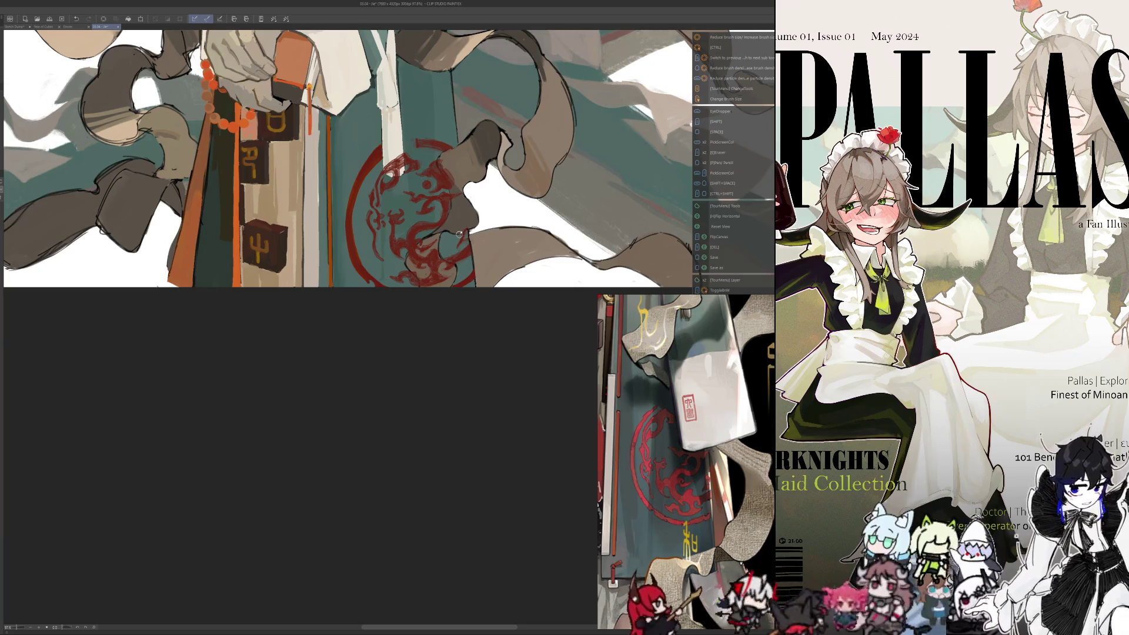
key("ctrl+alt")
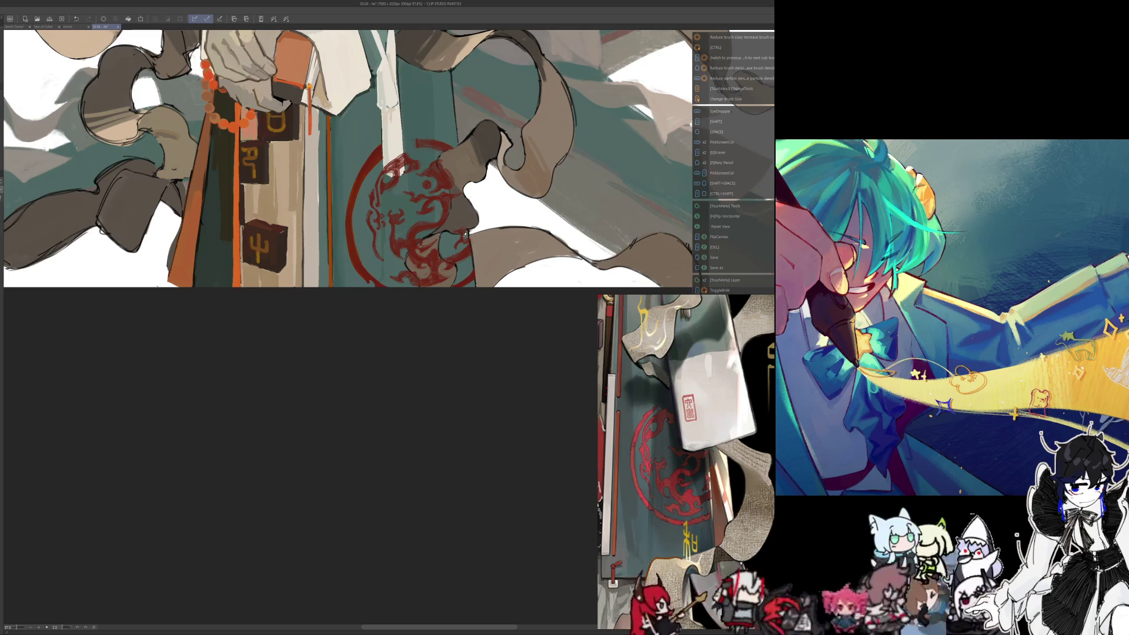
mouse_move(461, 220)
left_mouse_down()
mouse_move(282, 406)
mouse_move(252, 404)
mouse_move(282, 429)
left_mouse_up()
Zoom back in on the emblem, enlarge the brush, and paint dark brown over its upper right
left_click_drag(377, 396, 471, 411)
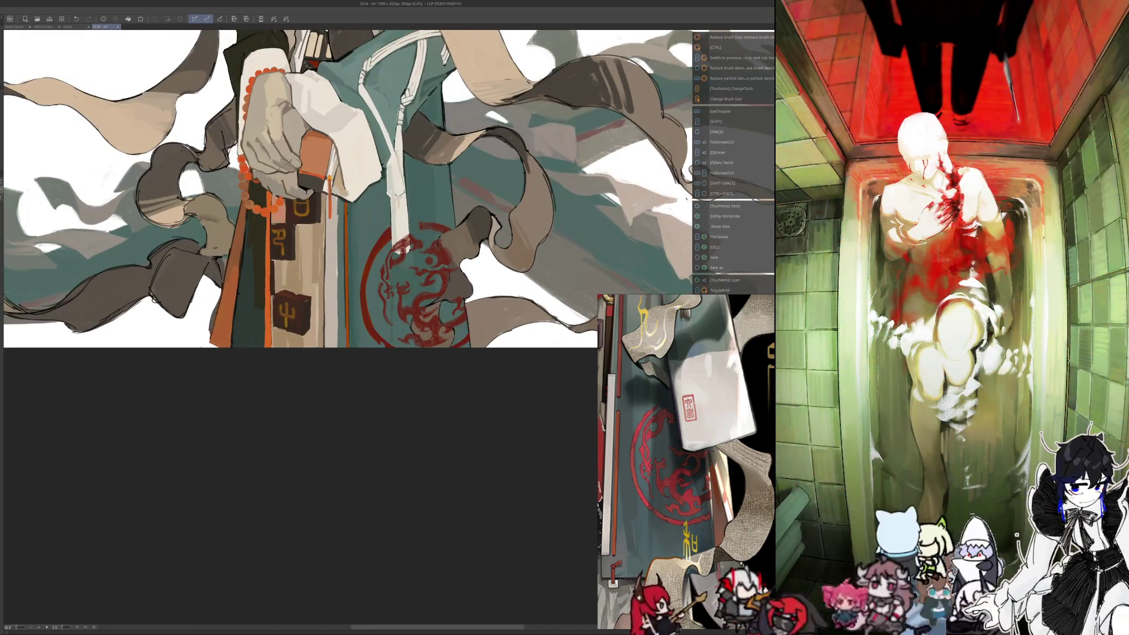
left_click_drag(397, 299, 412, 298)
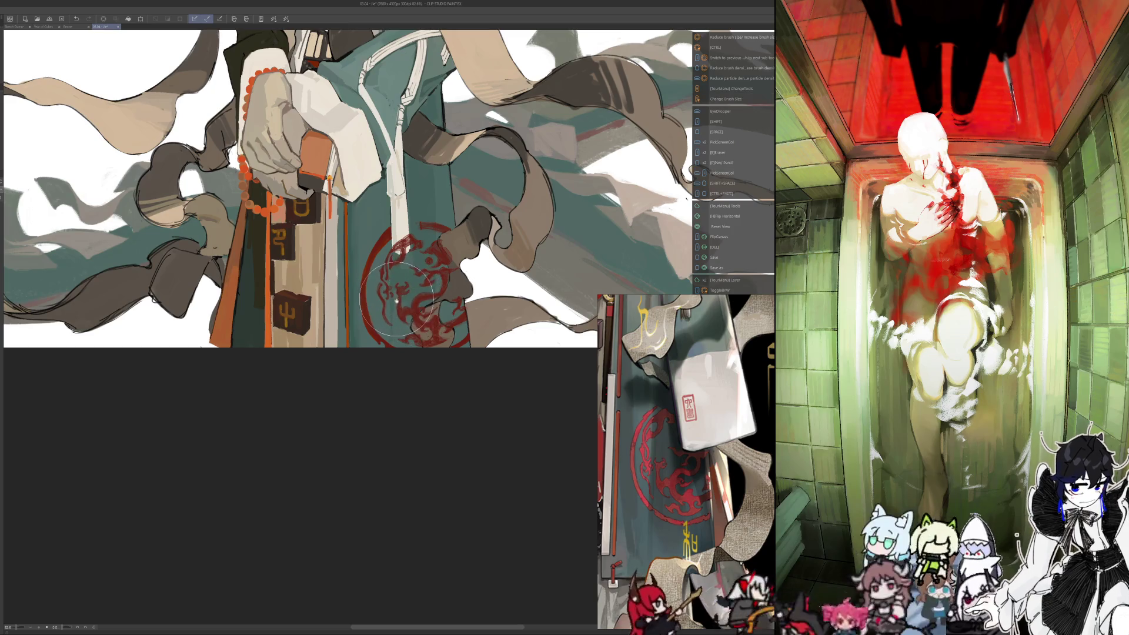
mouse_move(410, 247)
left_mouse_down()
mouse_move(394, 253)
mouse_move(435, 264)
mouse_move(459, 332)
left_mouse_up()
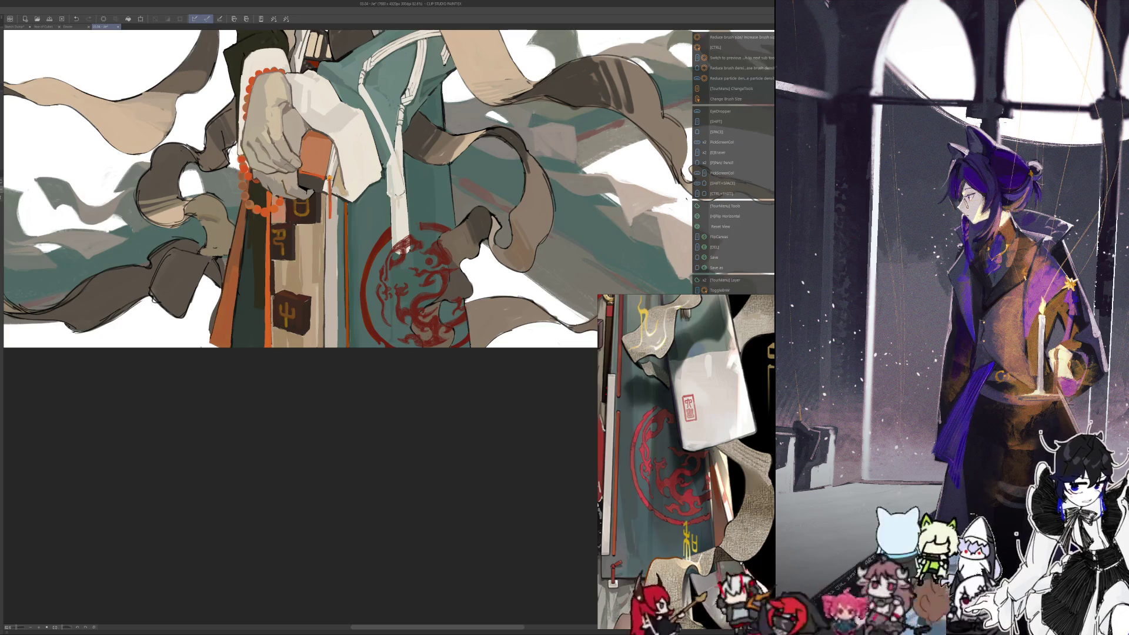
scroll(436, 312, "up", 2)
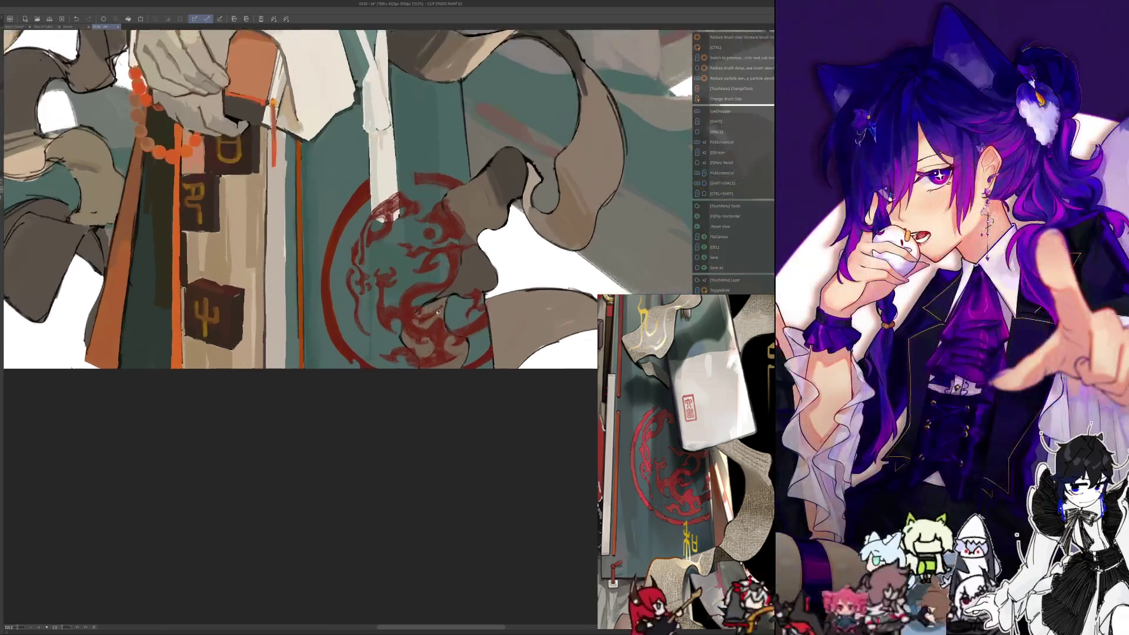
Lengthen the white strip over the seal, repaint the lower dragon pattern, and mirror-check it
mouse_move(391, 184)
left_mouse_down()
mouse_move(393, 200)
mouse_move(374, 212)
mouse_move(385, 216)
mouse_move(383, 205)
left_mouse_up()
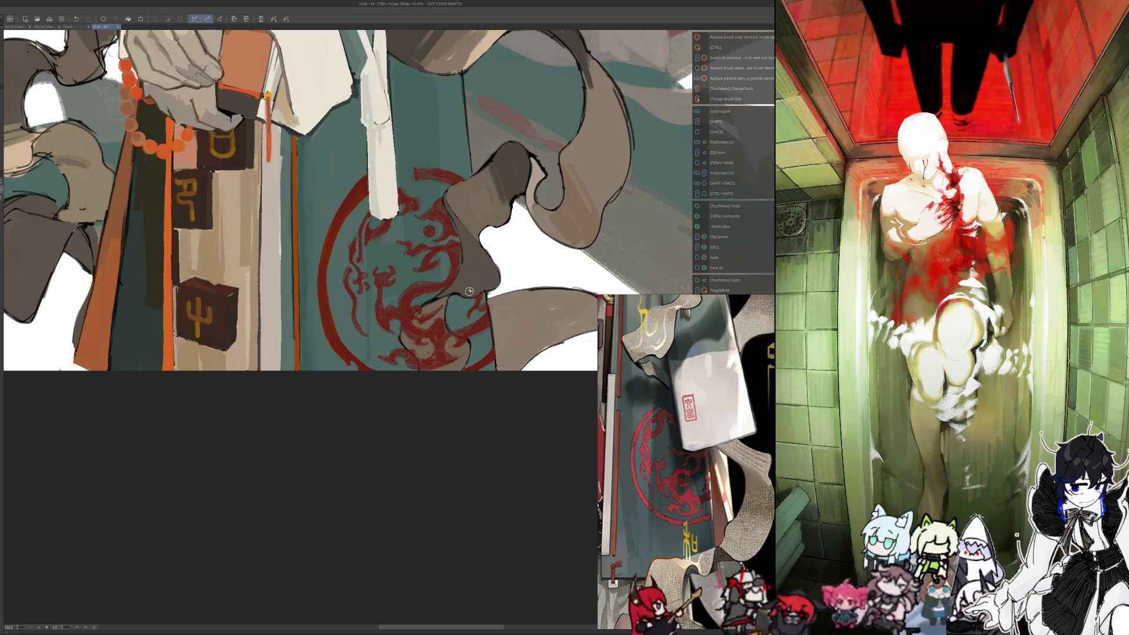
mouse_move(413, 320)
left_mouse_down()
mouse_move(426, 365)
mouse_move(431, 325)
left_mouse_up()
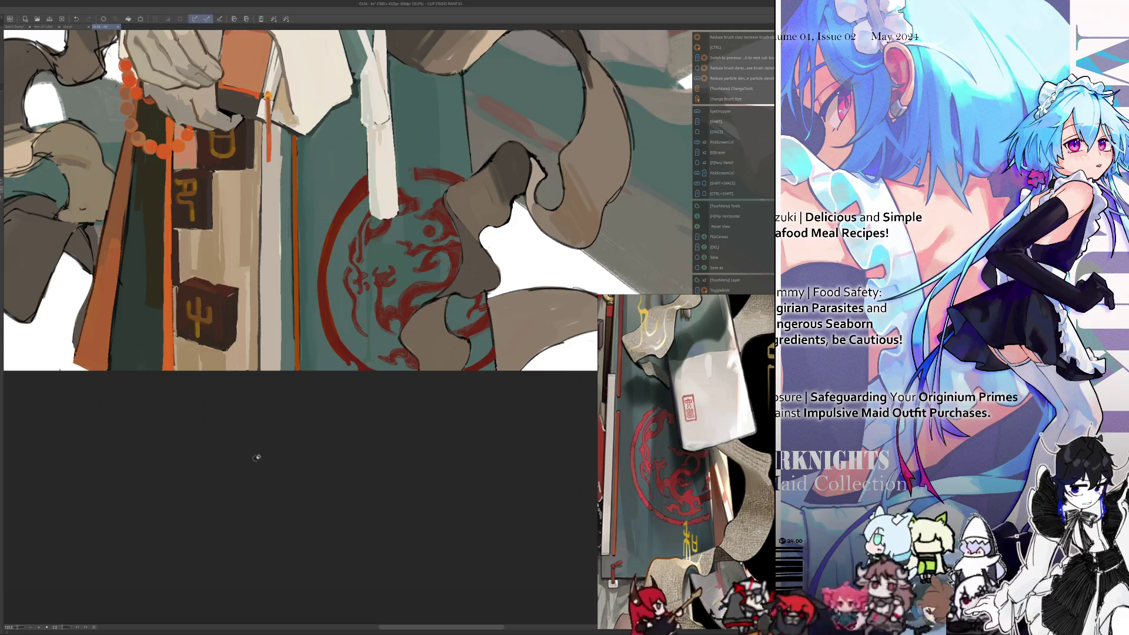
key("F1")
key("Escape")
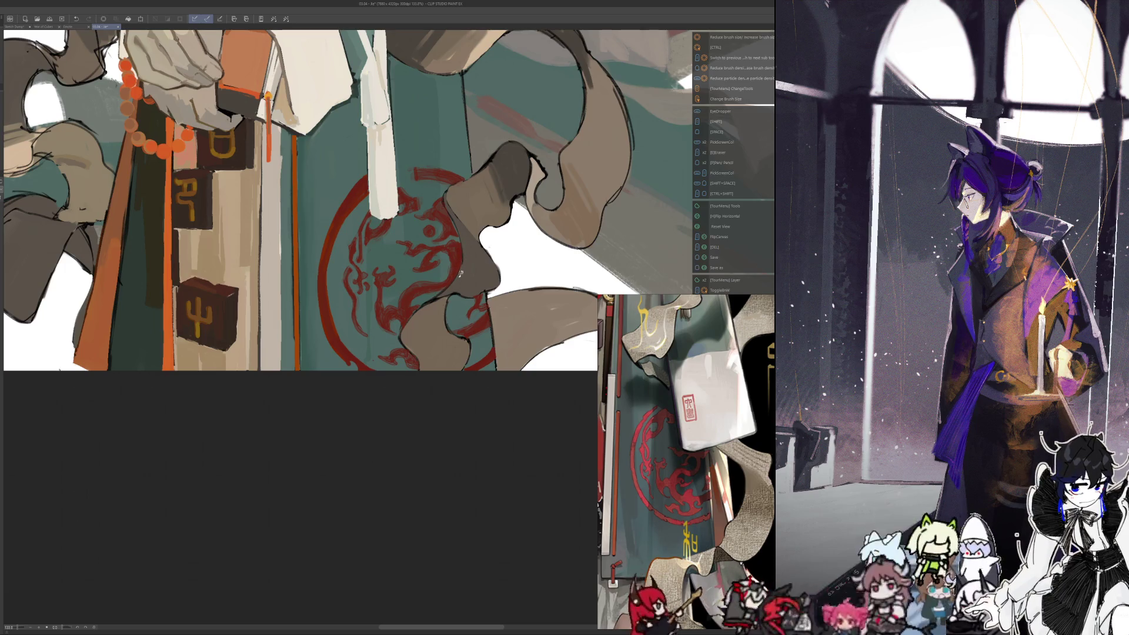
key("h")
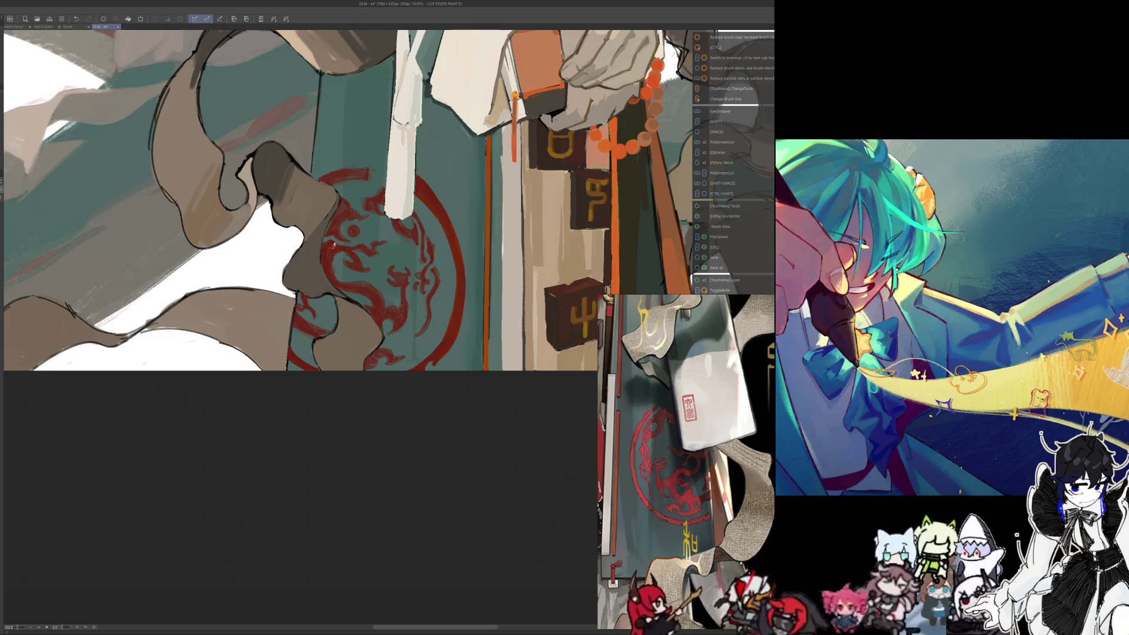
key("h")
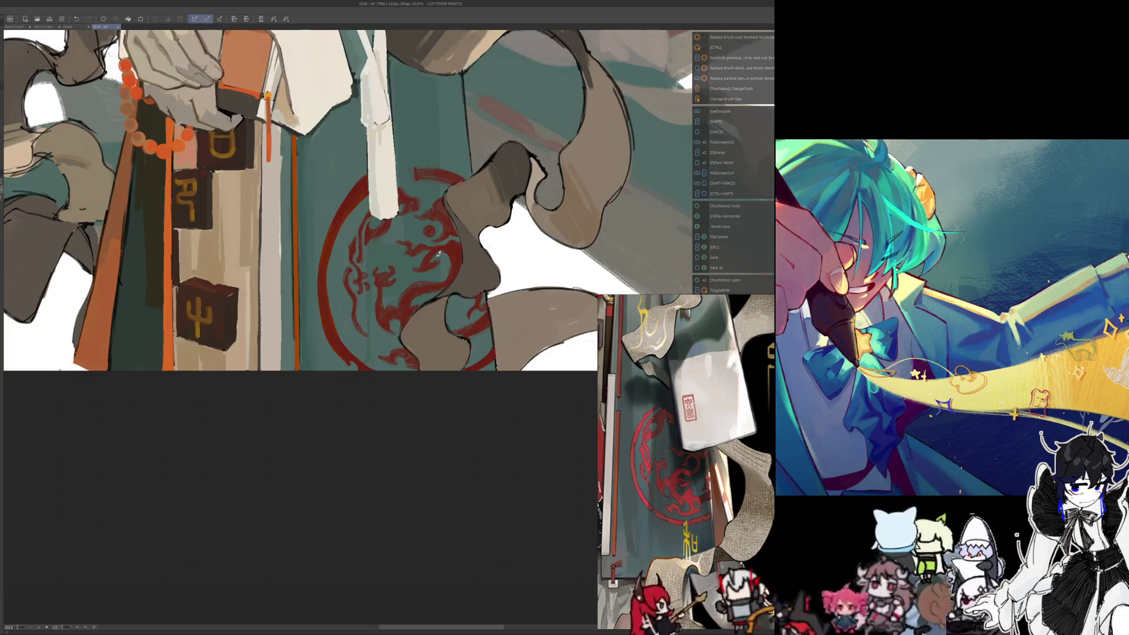